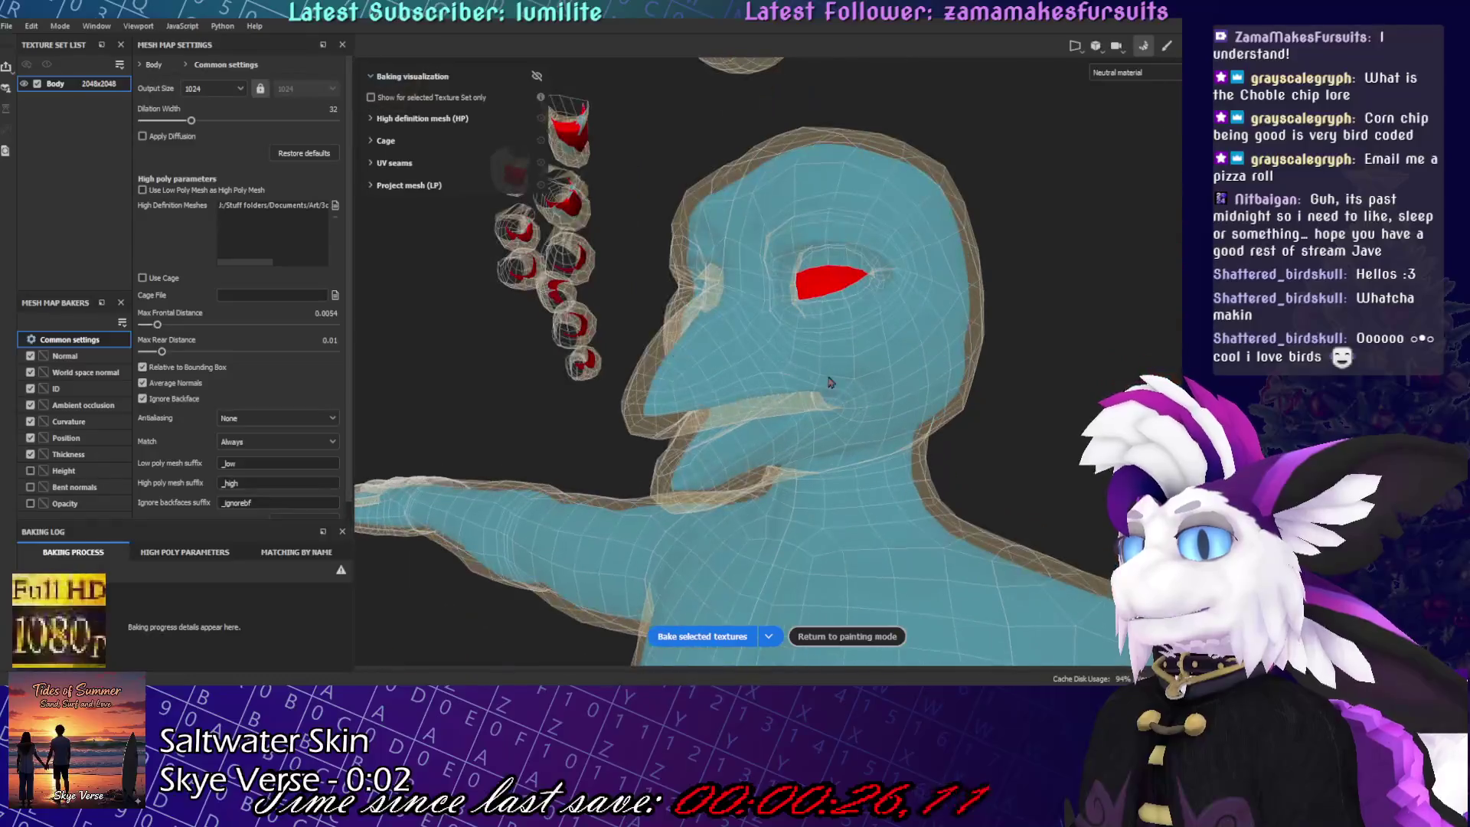
- Adjust Max Frontal Distance from 0.0064 down to 0.0029, checking red misses from legs to head
drag(157, 324, 161, 324)
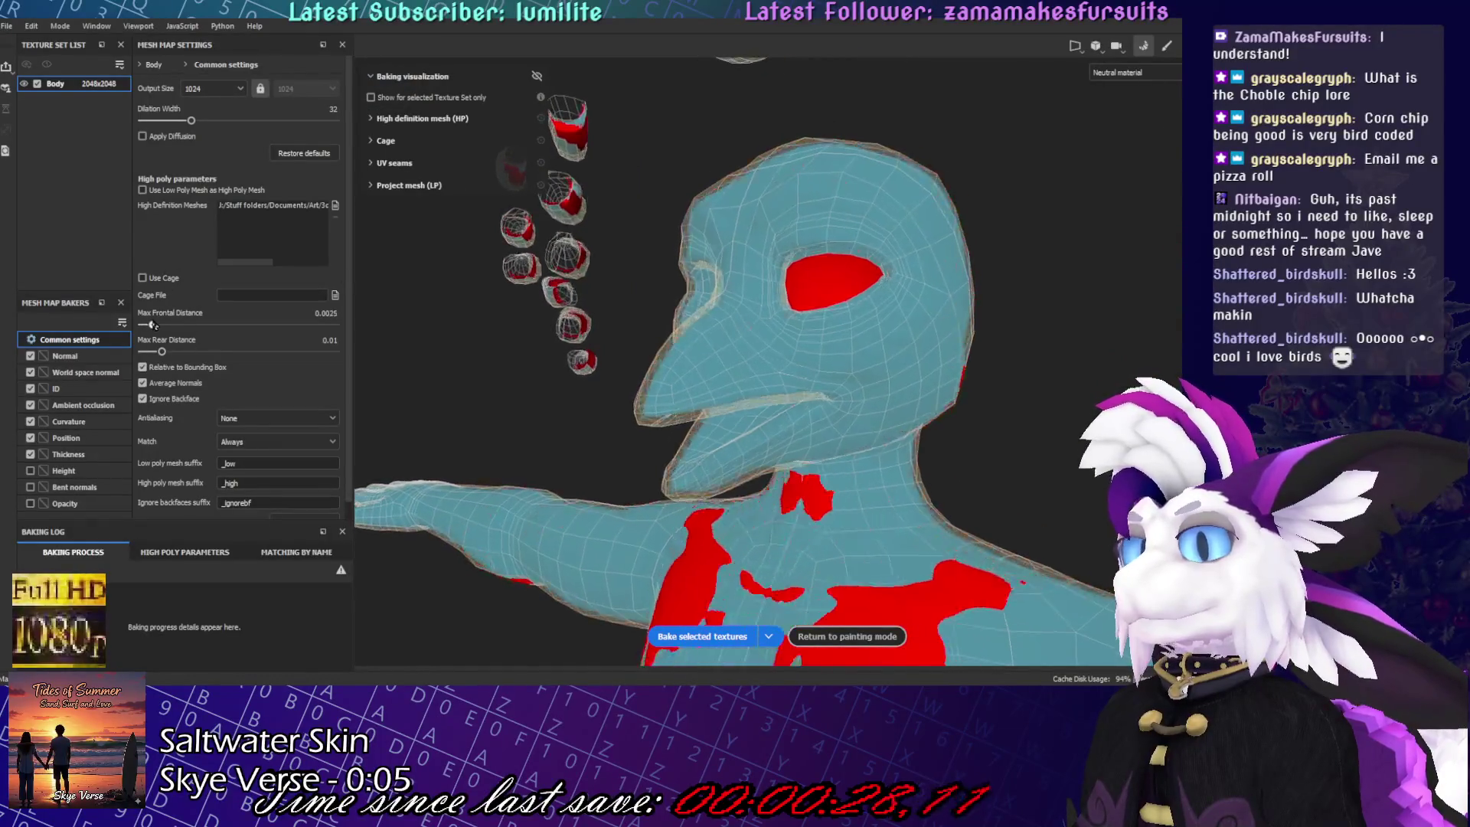
scroll(863, 424, down, 6)
scroll(863, 424, up, 5)
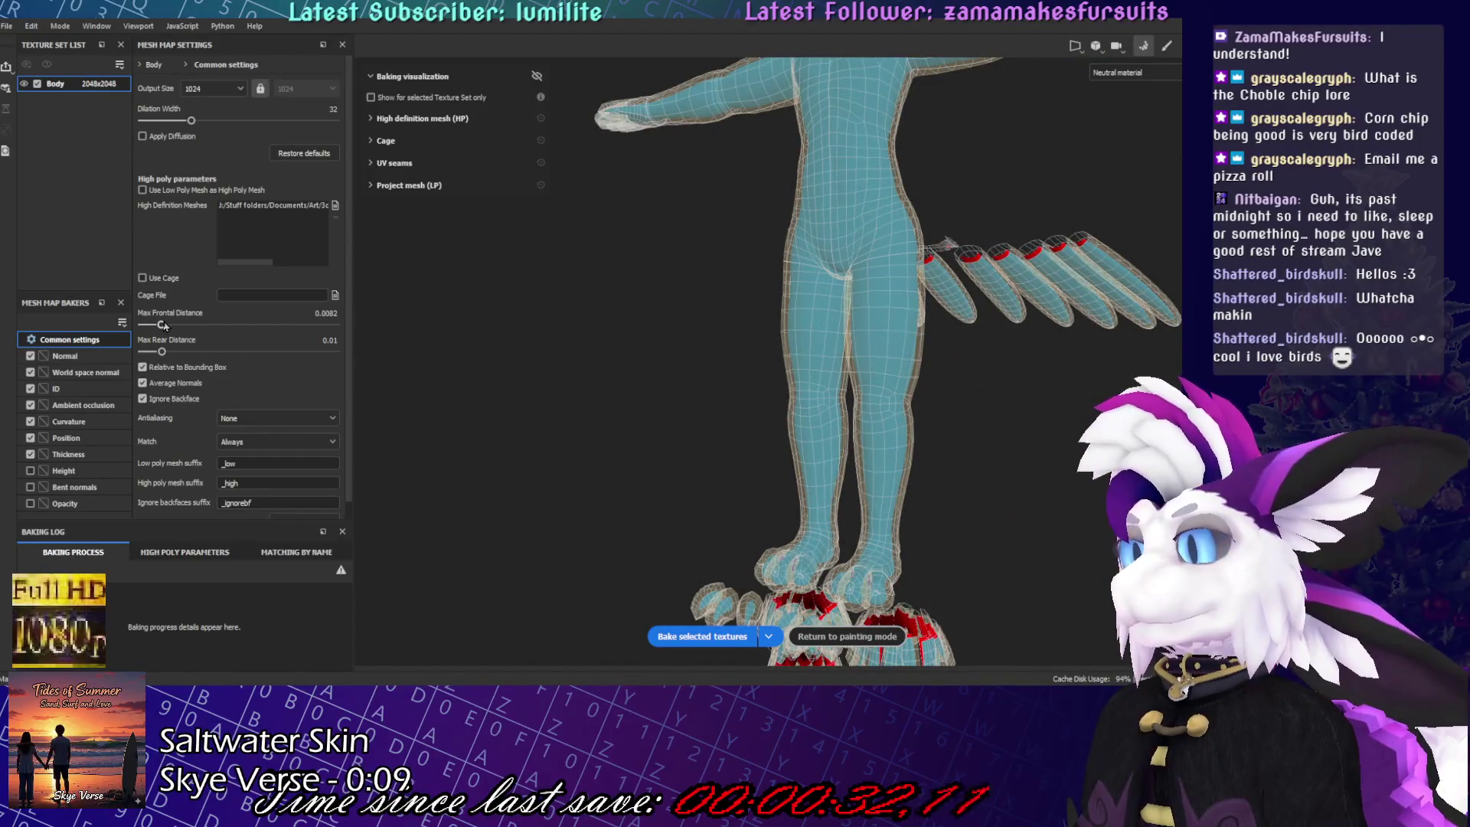
drag(163, 326, 158, 325)
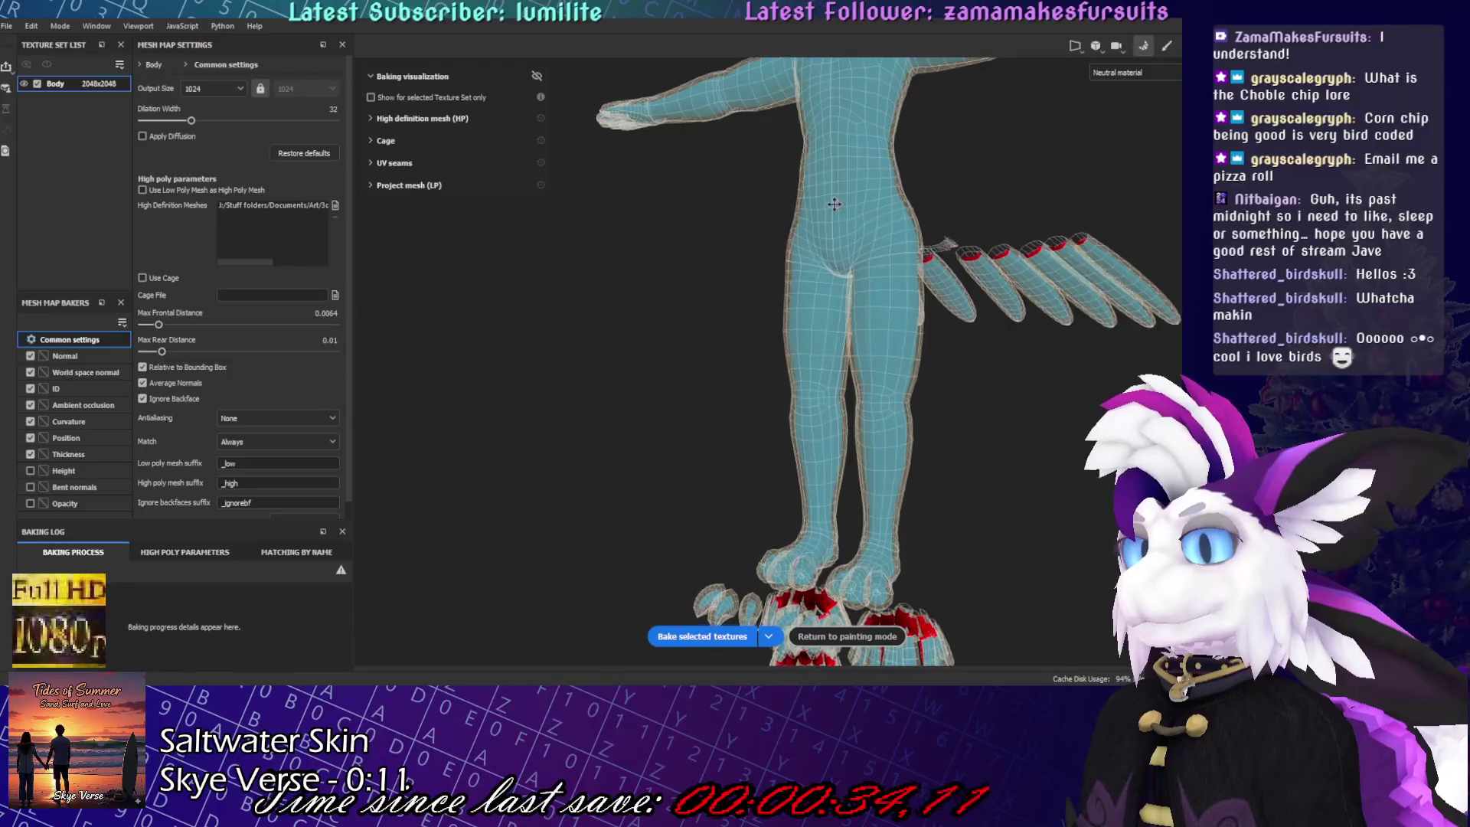
mouse_move(835, 204)
alt+mouse_down()
mouse_move(800, 380)
mouse_move(746, 389)
alt+mouse_up()
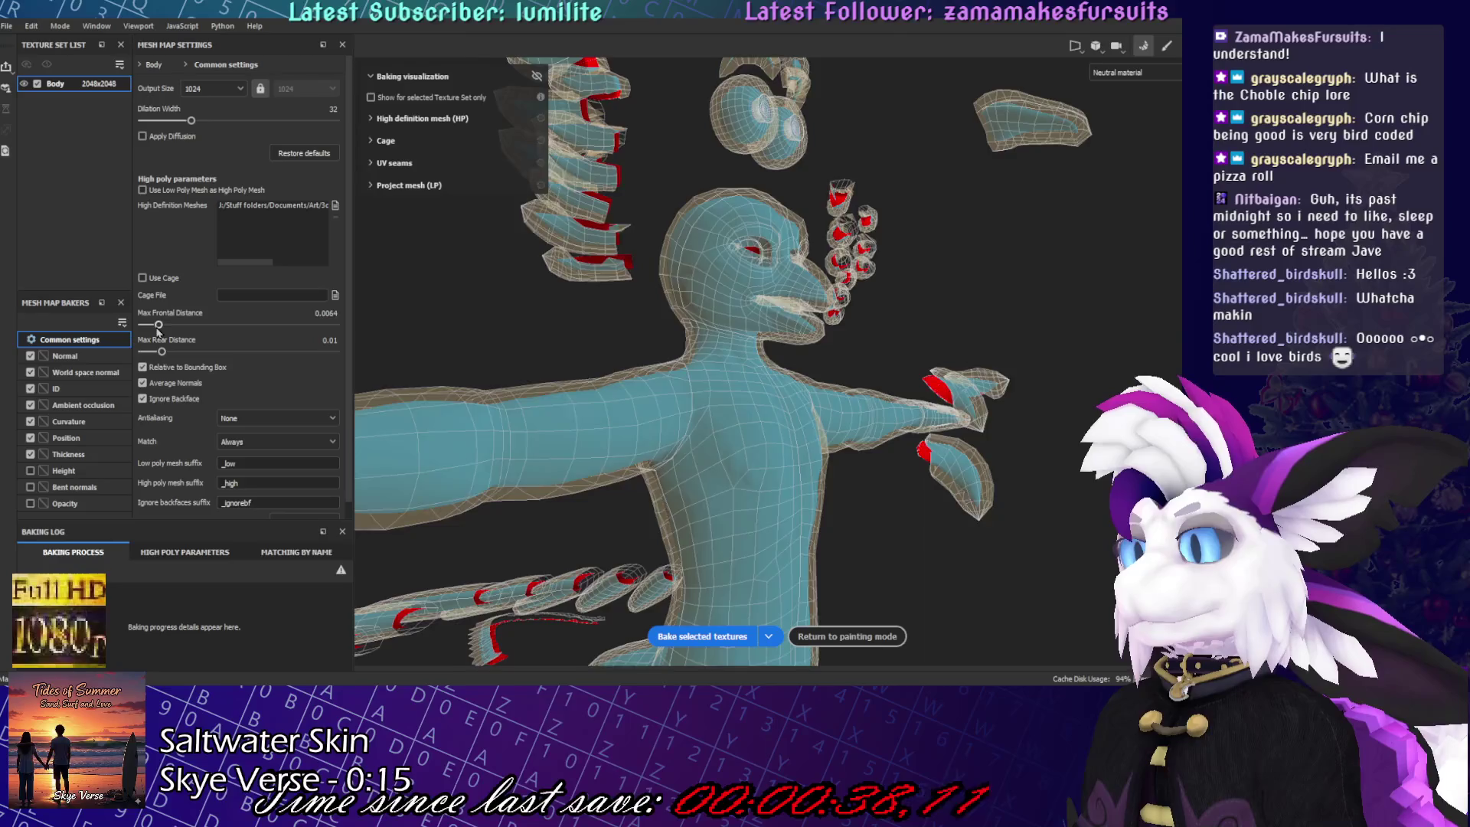
mouse_move(157, 330)
mouse_down()
mouse_move(140, 341)
mouse_move(154, 358)
mouse_move(157, 326)
mouse_up()
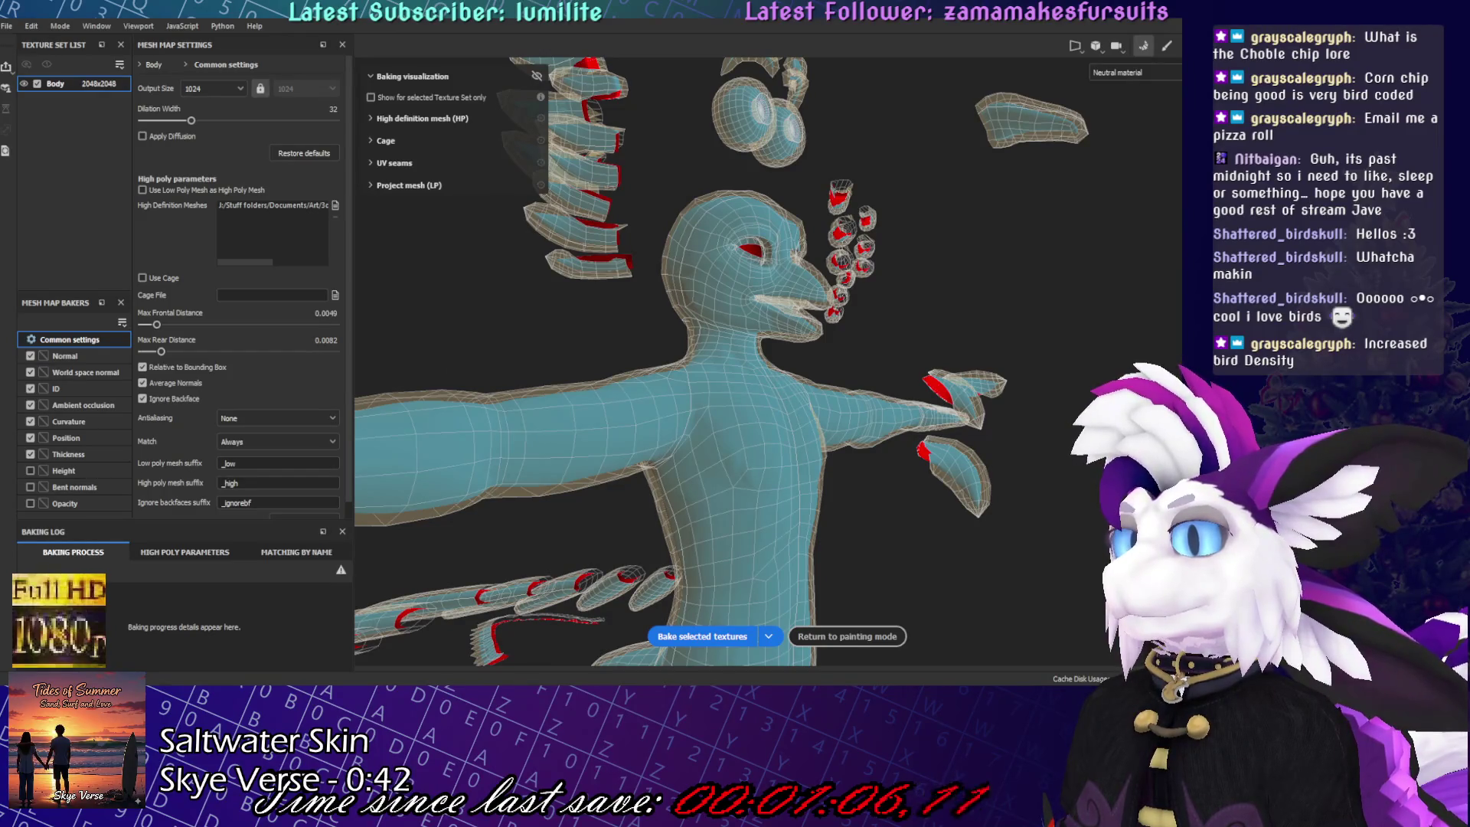
- In Blender, orbit around the bird's neck and hide the refs sketch collection
key(alt+Tab)
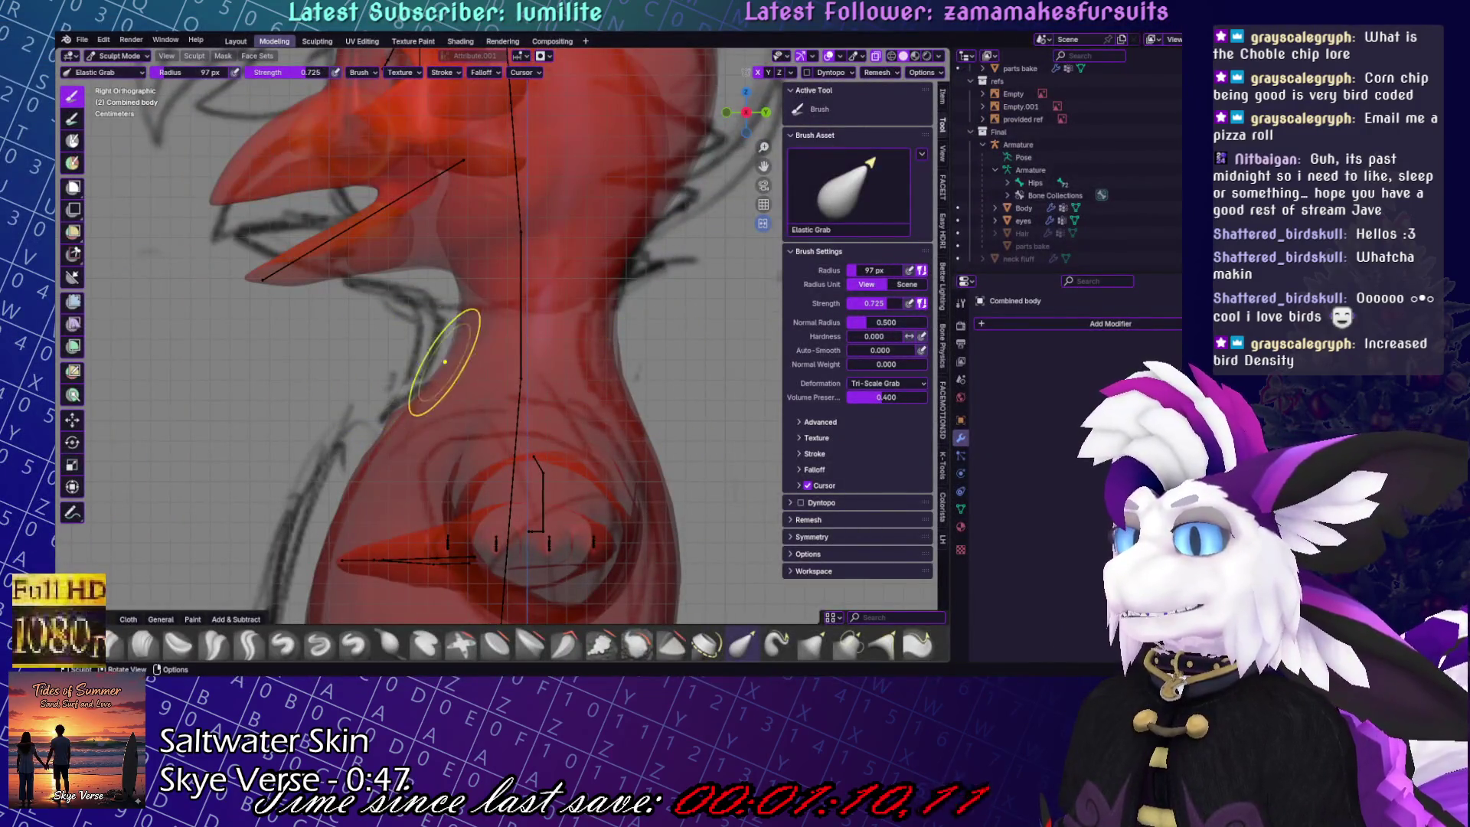
mouse_move(624, 360)
shift+middle_down()
mouse_move(568, 488)
mouse_move(540, 253)
shift+middle_up()
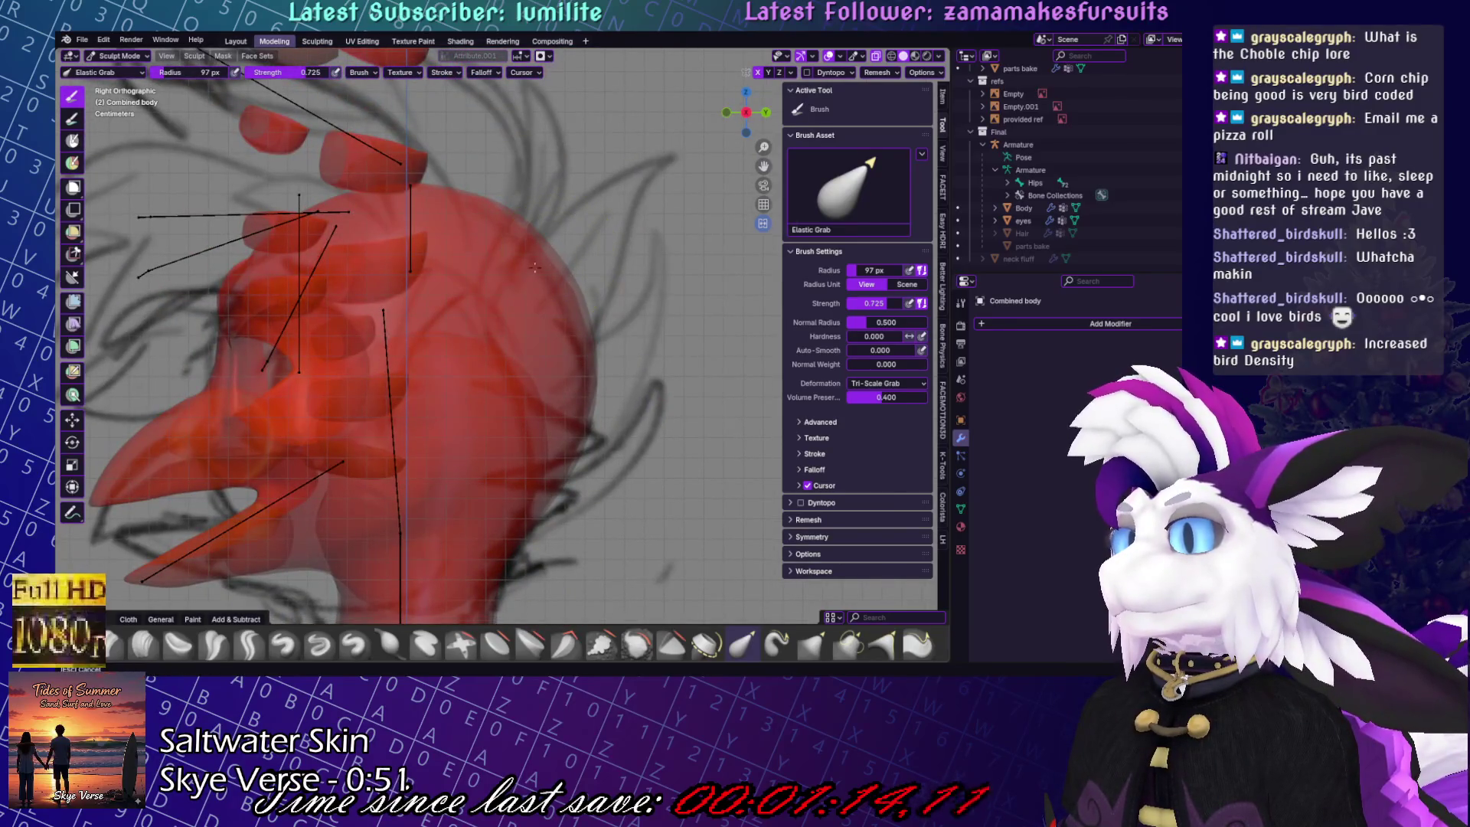
key(ctrl+Tab)
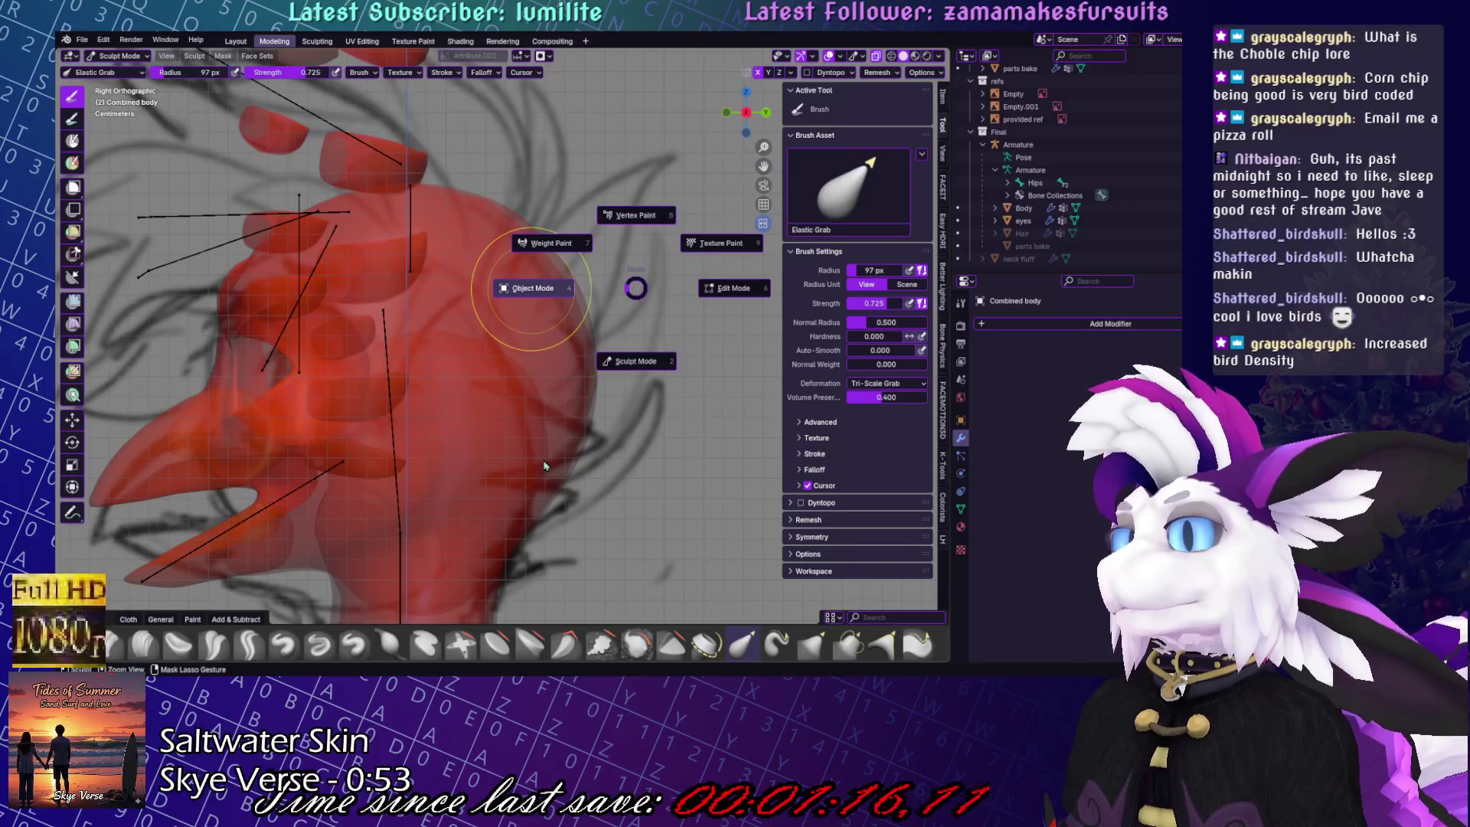
middle_drag(216, 539, 712, 230)
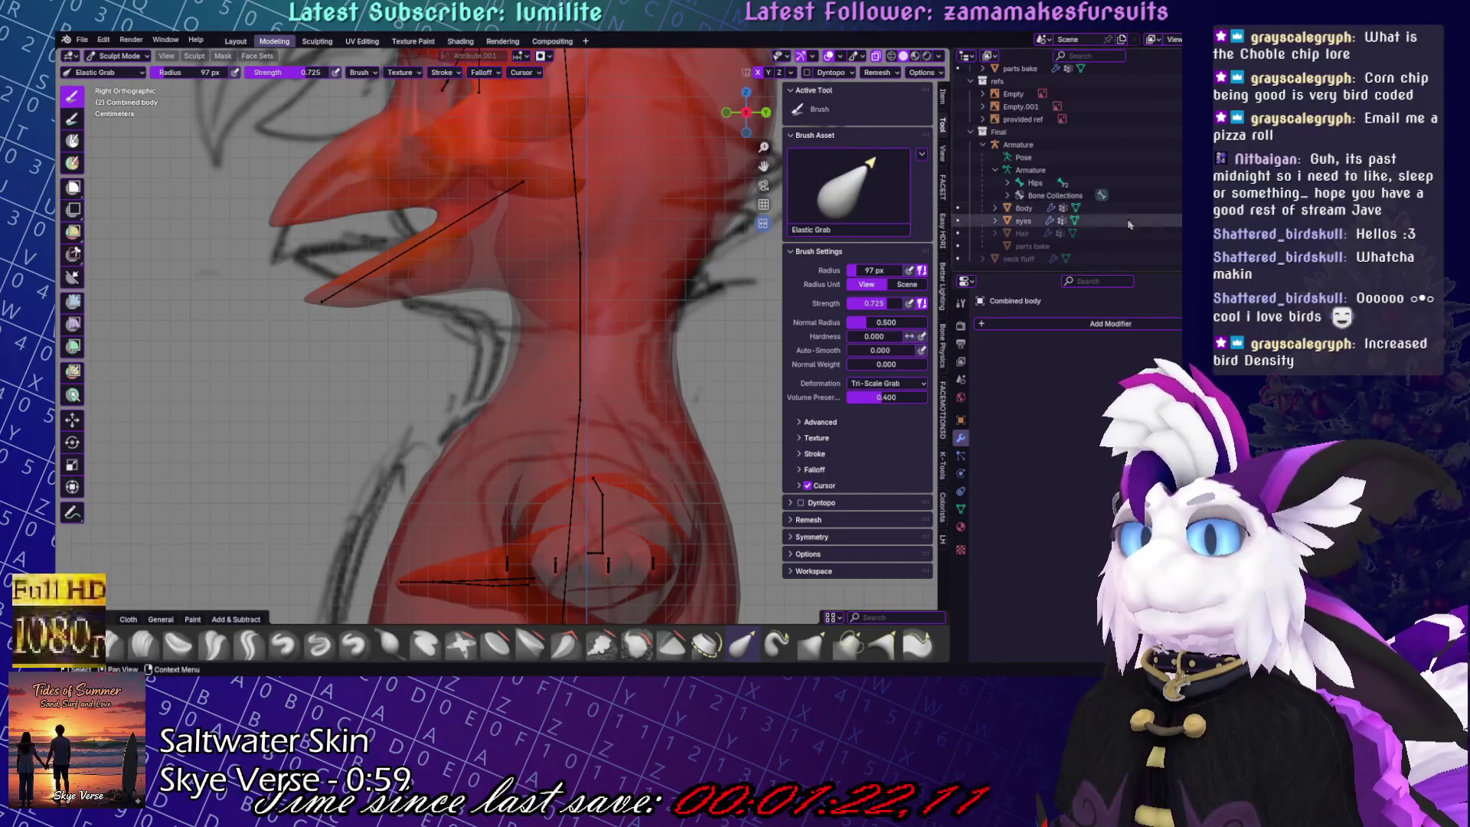
scroll(1129, 224, up, 5)
key(h)
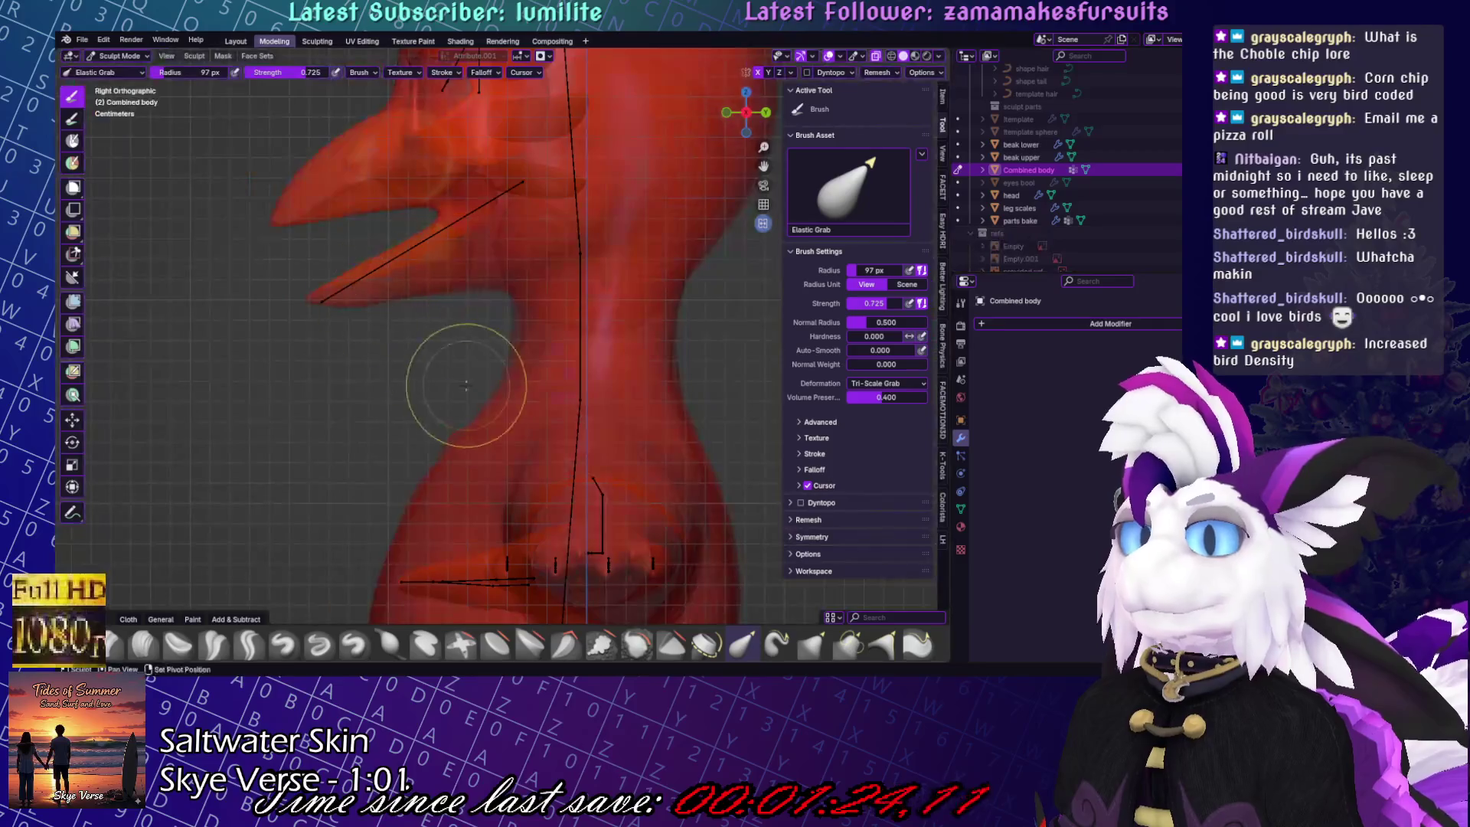
shift+scroll(465, 385, down, 2)
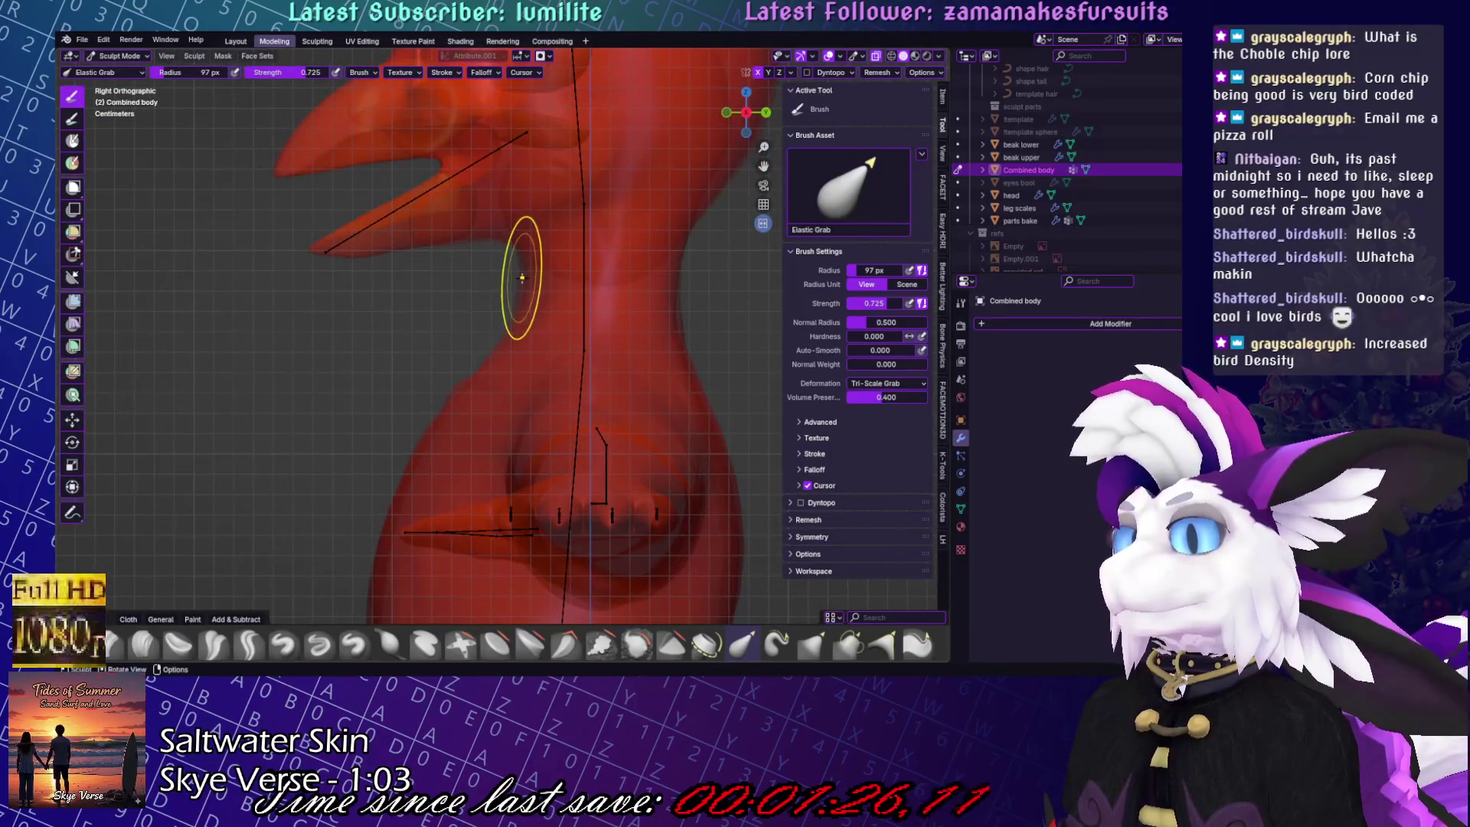
- Try white and pinkish MatCaps, then settle on flat lilac viewport shading
click(939, 56)
click(928, 148)
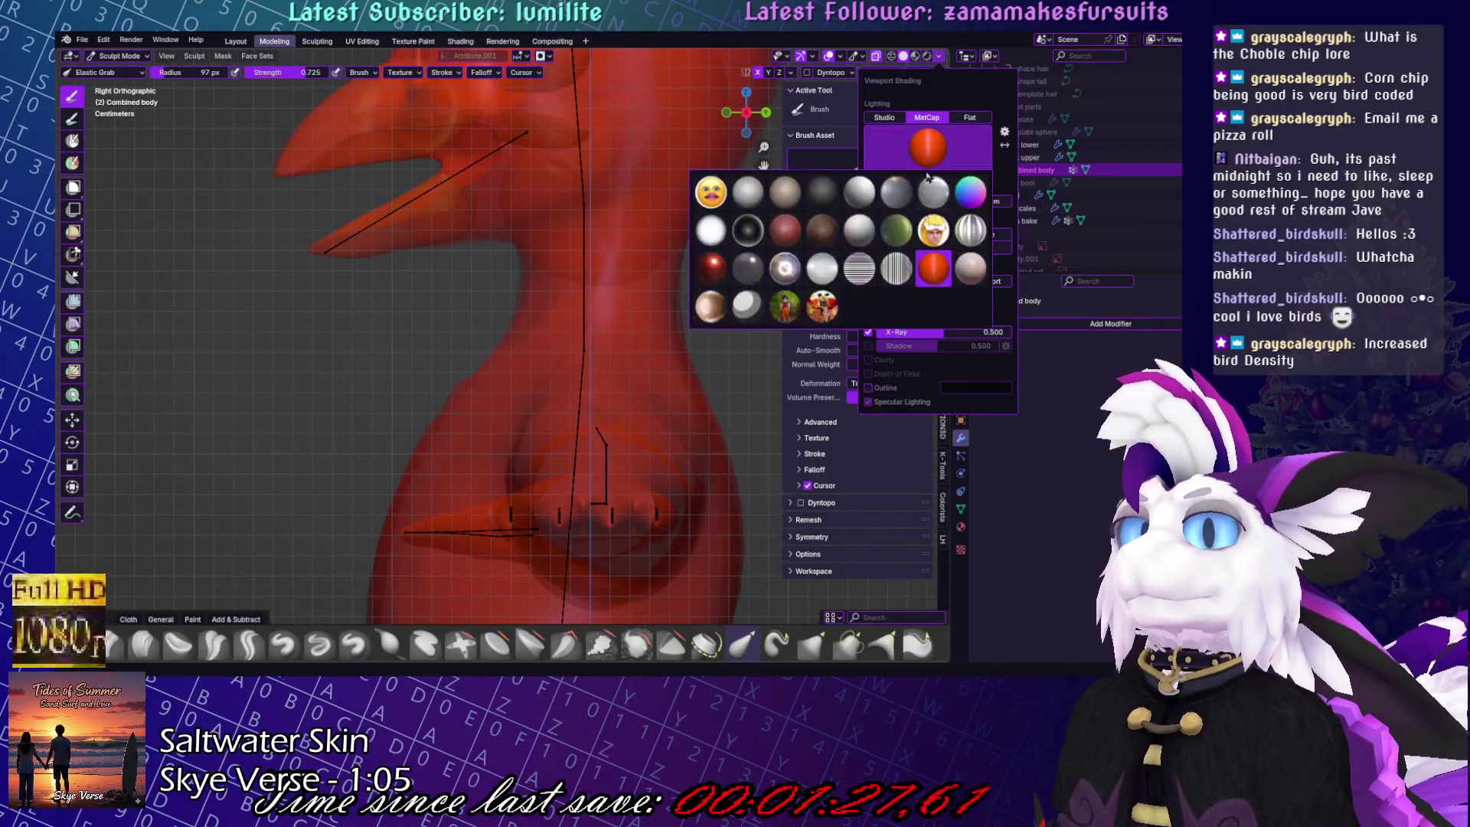
click(872, 191)
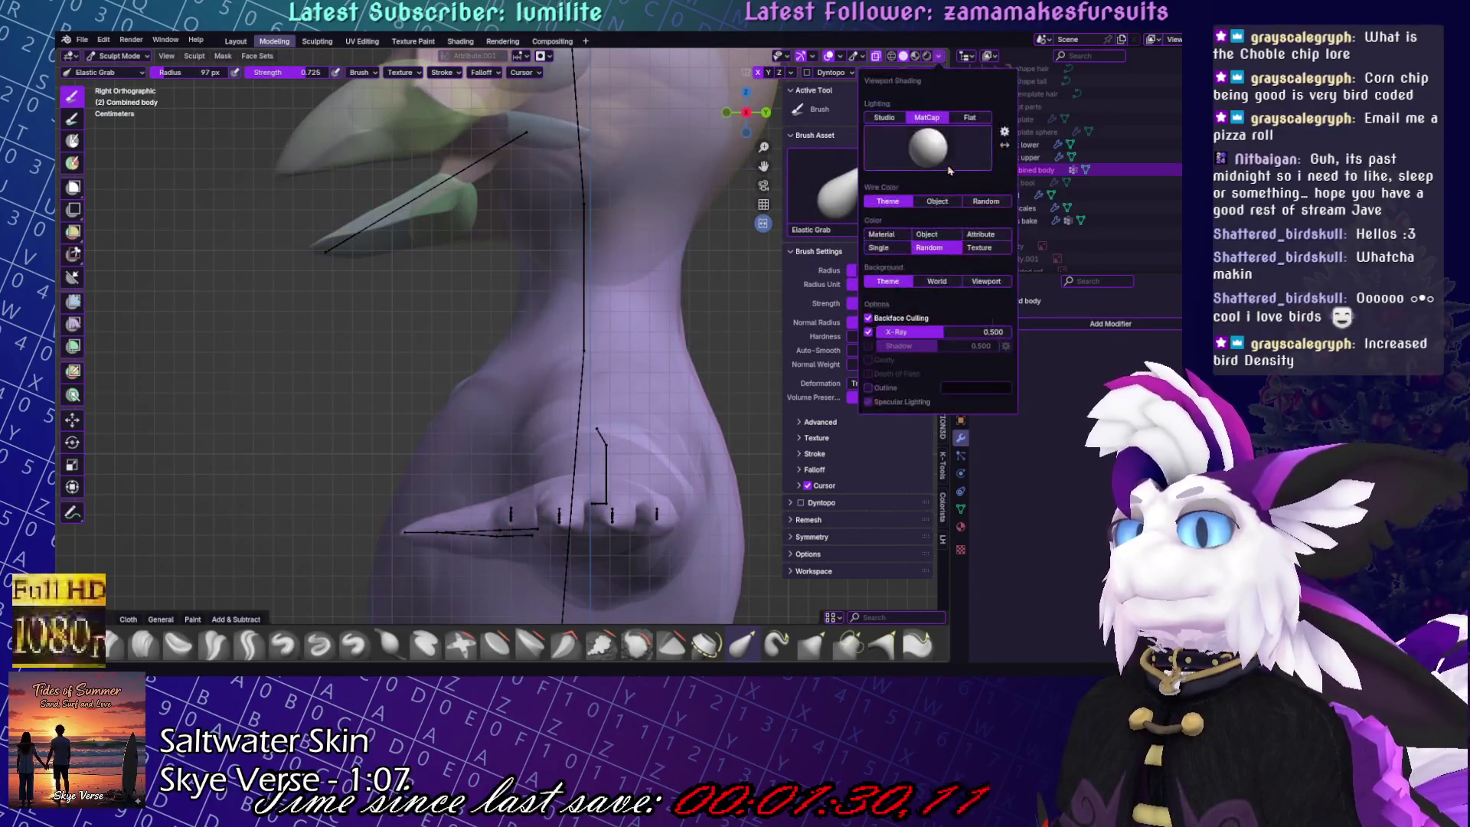
click(938, 153)
click(948, 167)
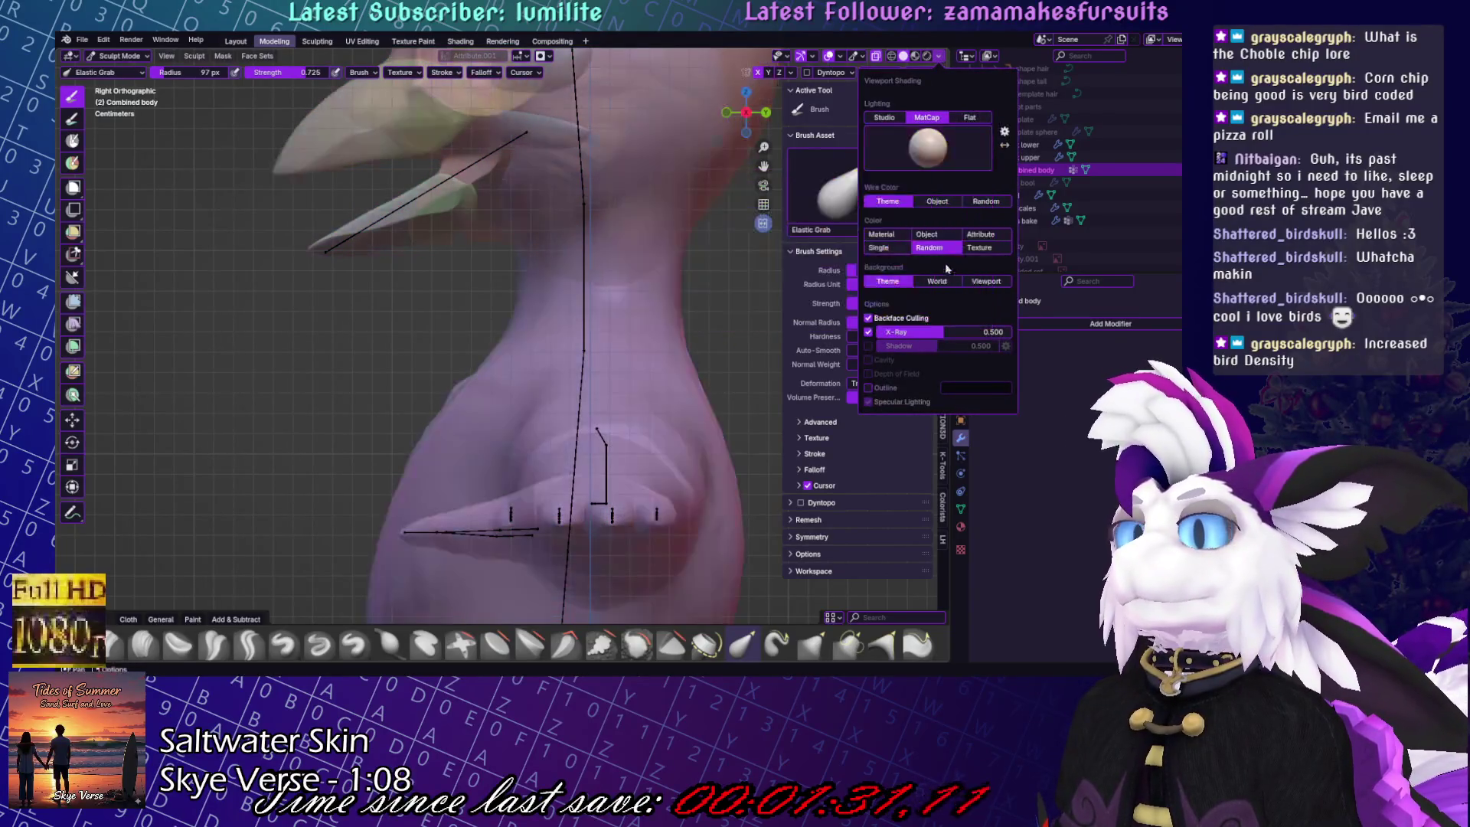
click(939, 56)
click(988, 77)
- Pan over the body from its right edge down to the foot
mouse_move(483, 446)
shift+middle_down()
mouse_move(483, 365)
mouse_move(455, 309)
mouse_move(505, 291)
mouse_move(475, 199)
mouse_move(540, 274)
shift+middle_up()
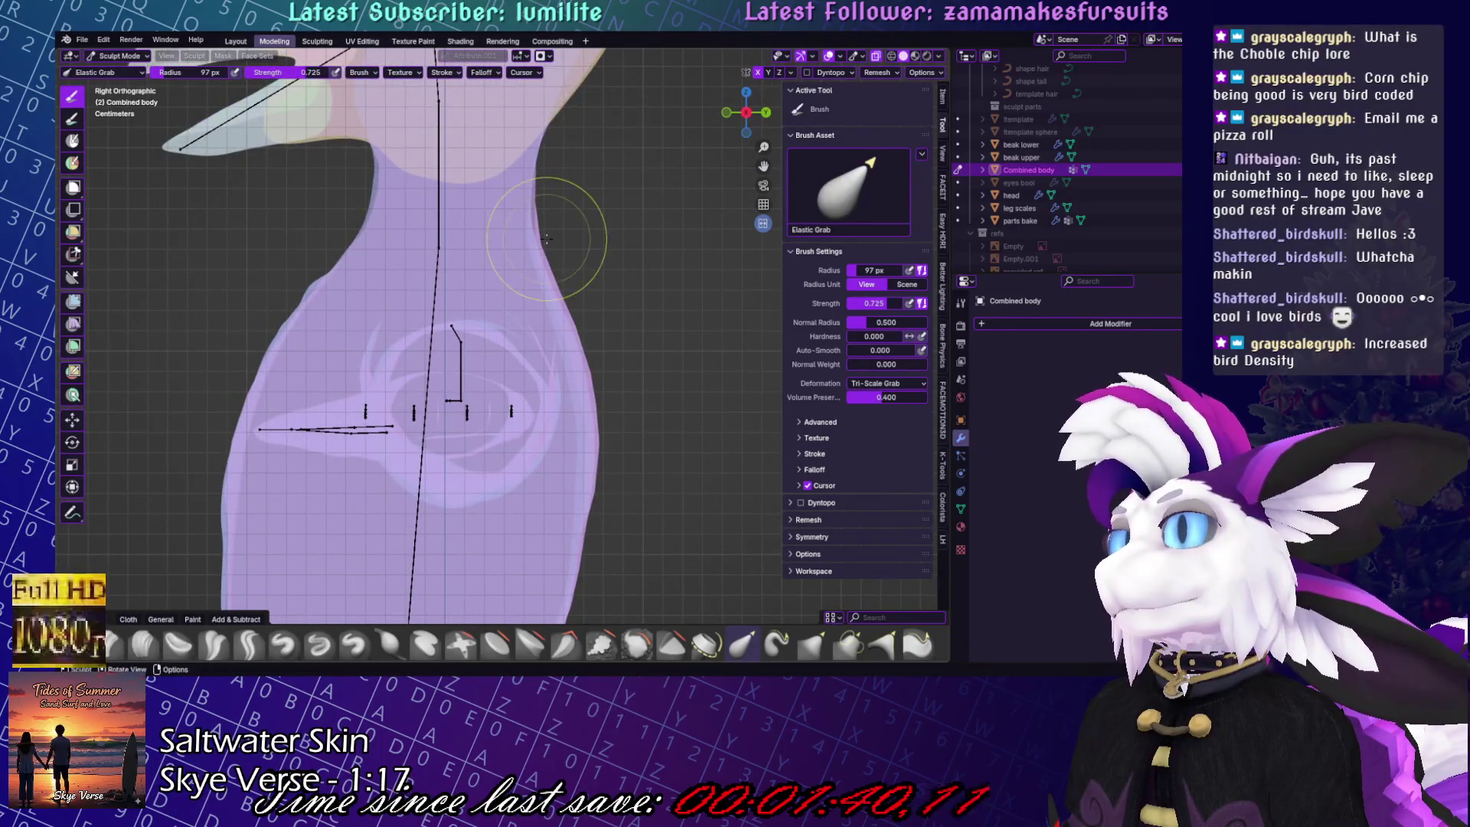
mouse_move(363, 382)
shift+middle_down()
mouse_move(410, 311)
mouse_move(361, 328)
mouse_move(385, 360)
shift+middle_up()
scroll(460, 565, up, 3)
shift+middle_drag(460, 564, 584, 246)
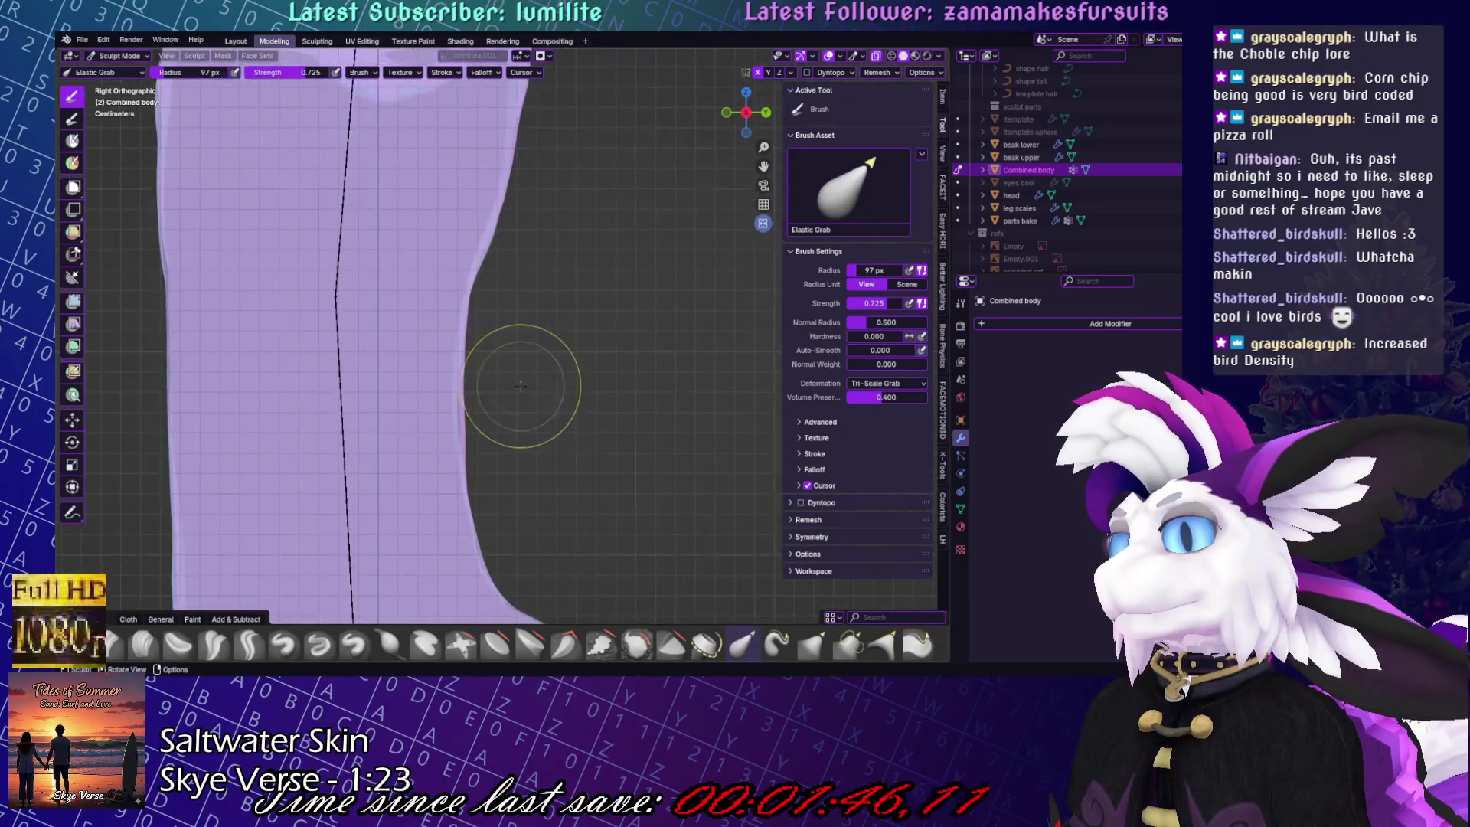
scroll(520, 385, down, 3)
mouse_move(571, 436)
shift+middle_down()
mouse_move(612, 465)
mouse_move(662, 460)
shift+middle_up()
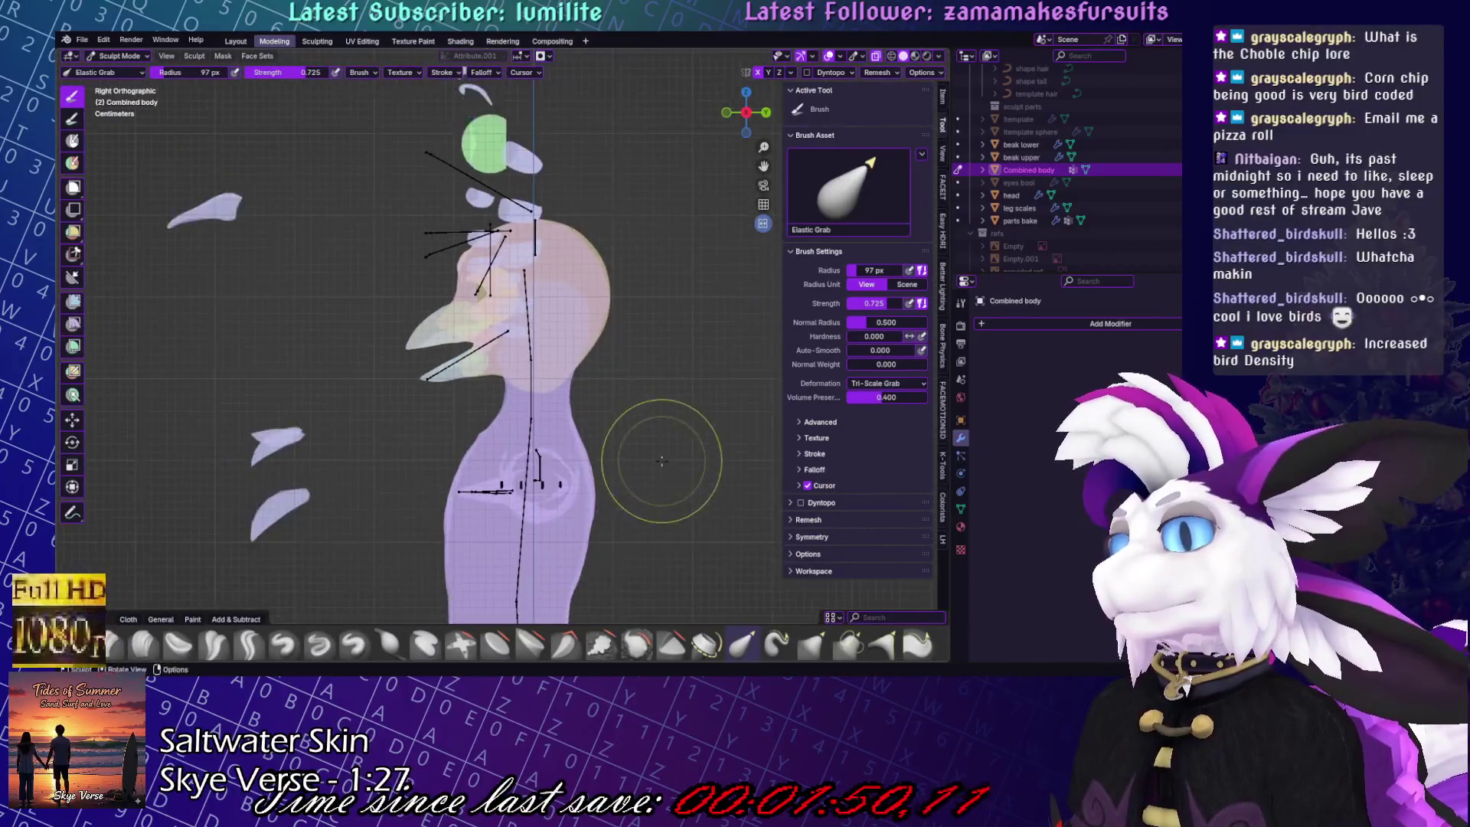
scroll(662, 460, up, 3)
- Return to Object Mode and orbit to a perspective view of the full body
key(ctrl+Tab)
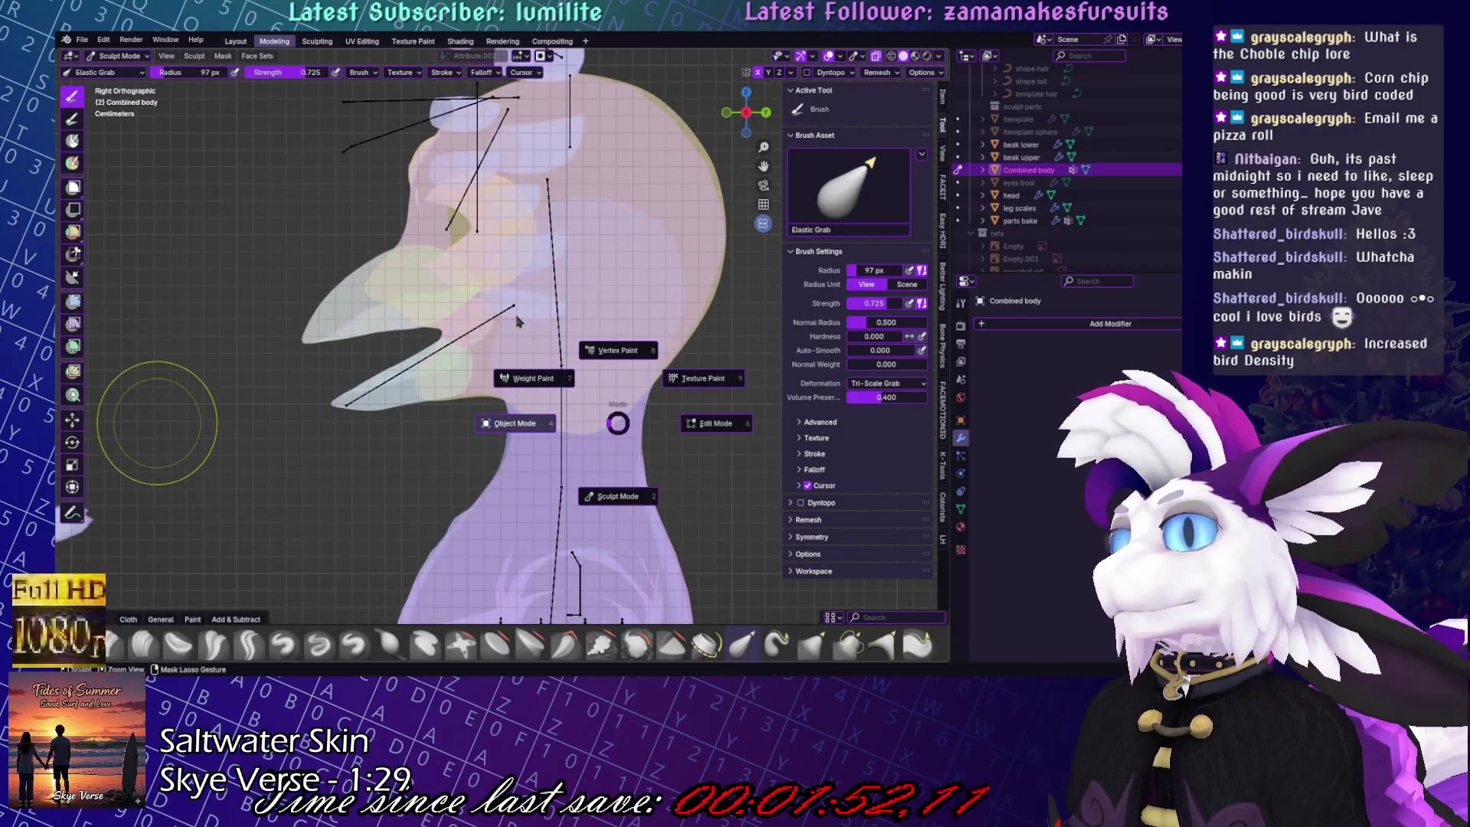
click(515, 423)
scroll(536, 368, down, 3)
middle_drag(582, 344, 718, 313)
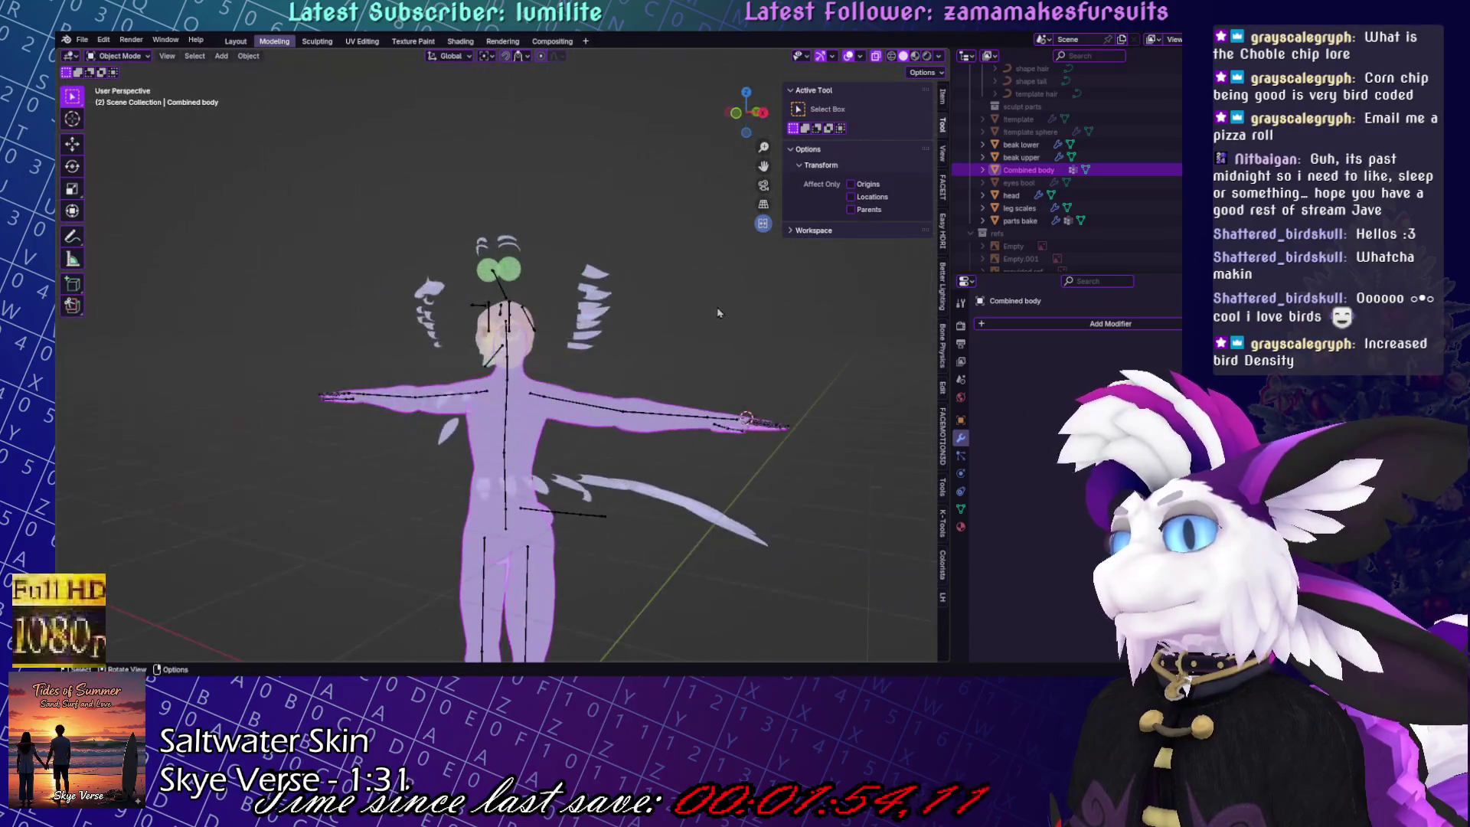
- Hide the armature bones, open the File menu, then return to Substance Painter
scroll(626, 245, down, 3)
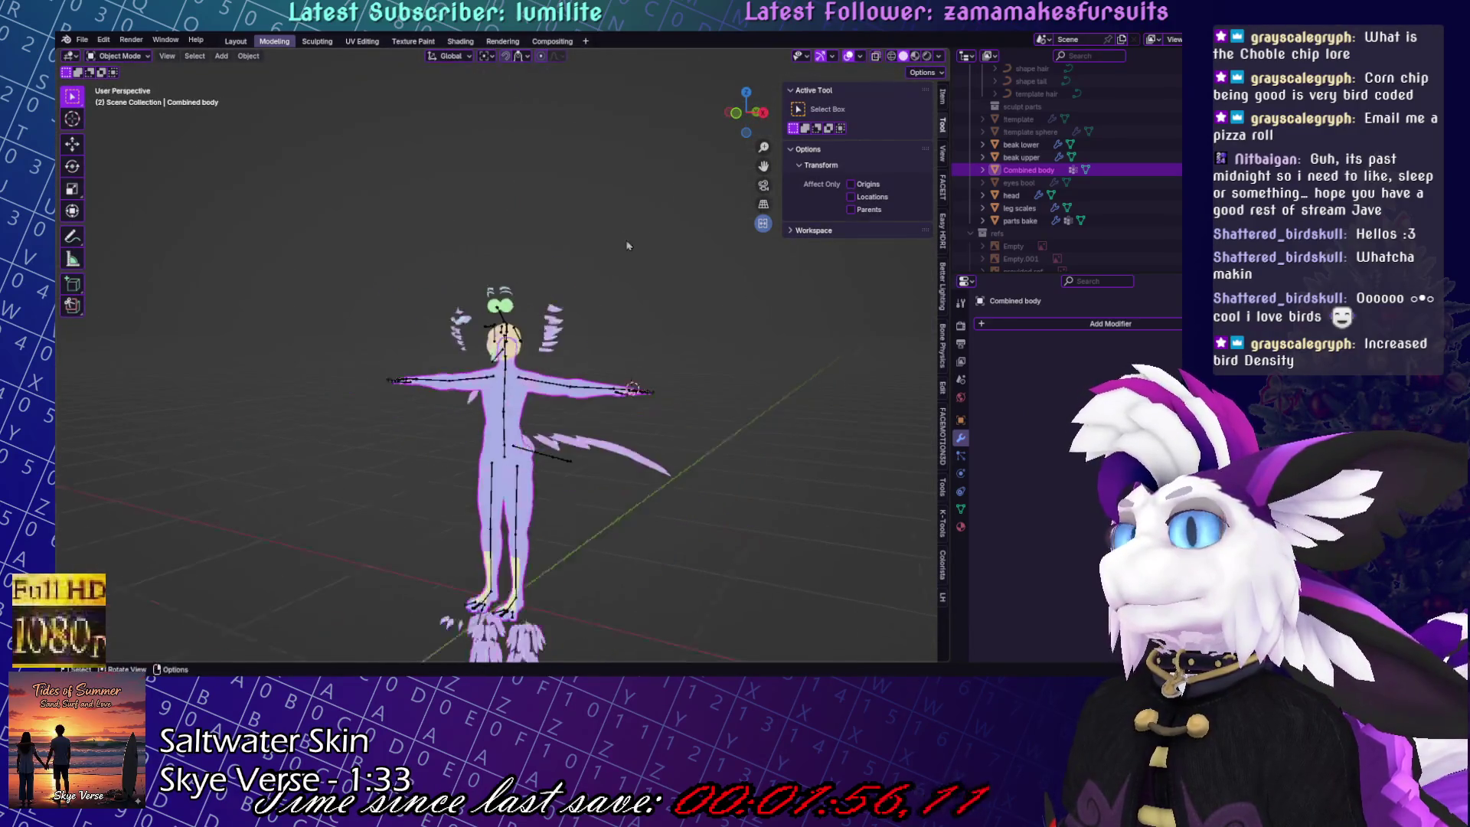
shift+middle_drag(627, 245, 624, 195)
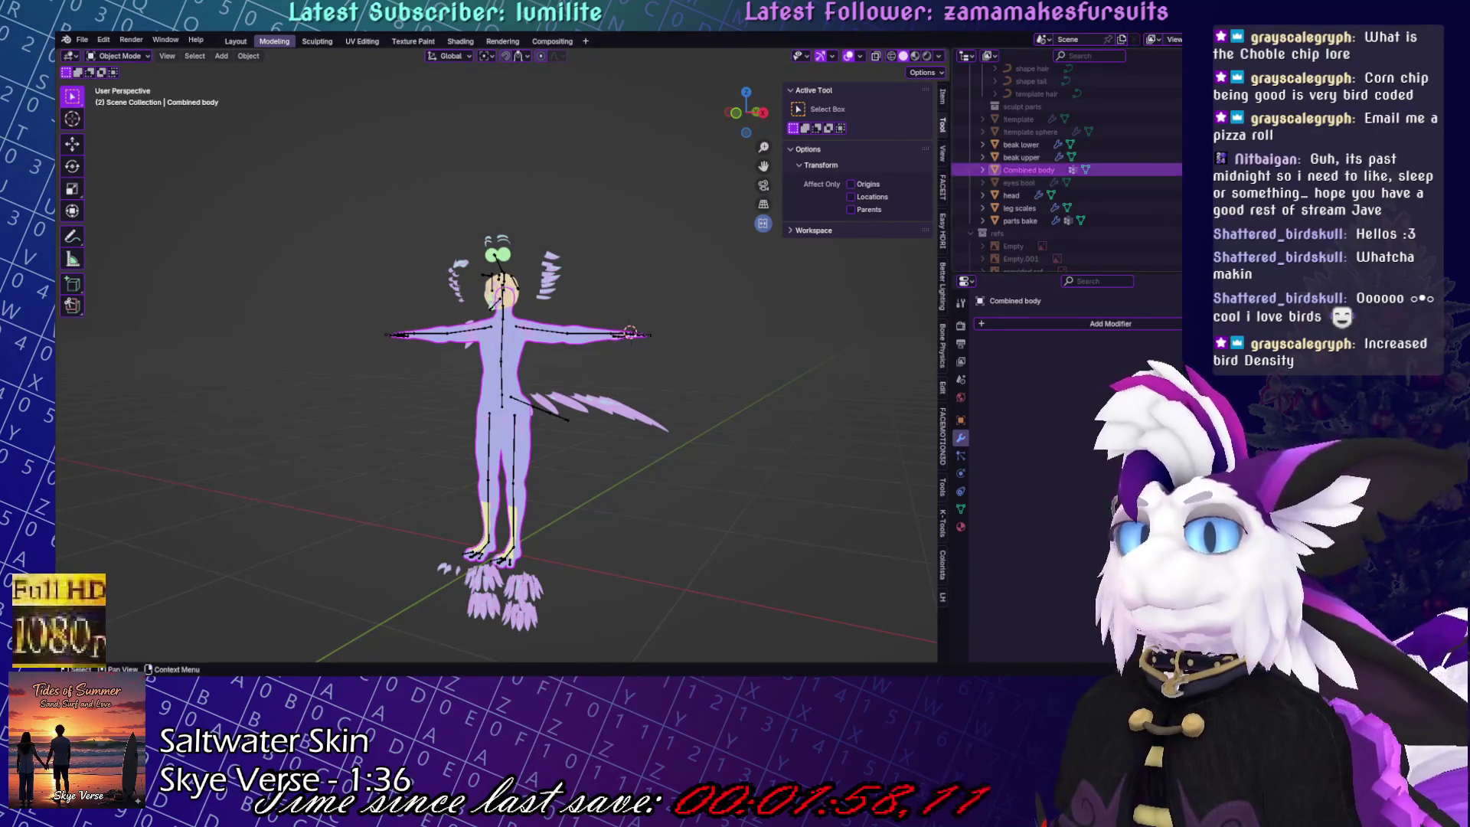
scroll(1165, 149, down, 5)
key(h)
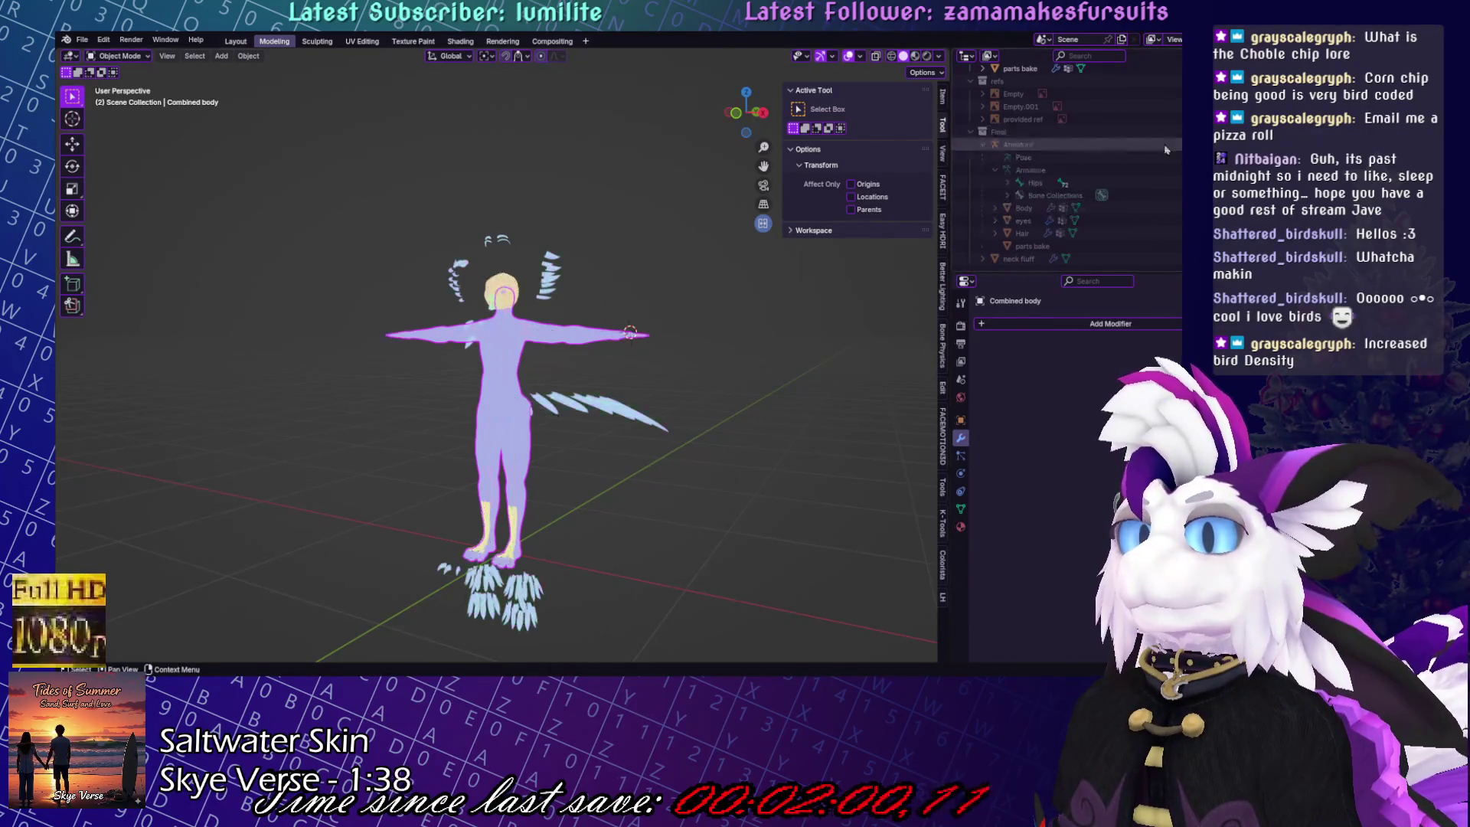
key(ctrl+z)
click(79, 40)
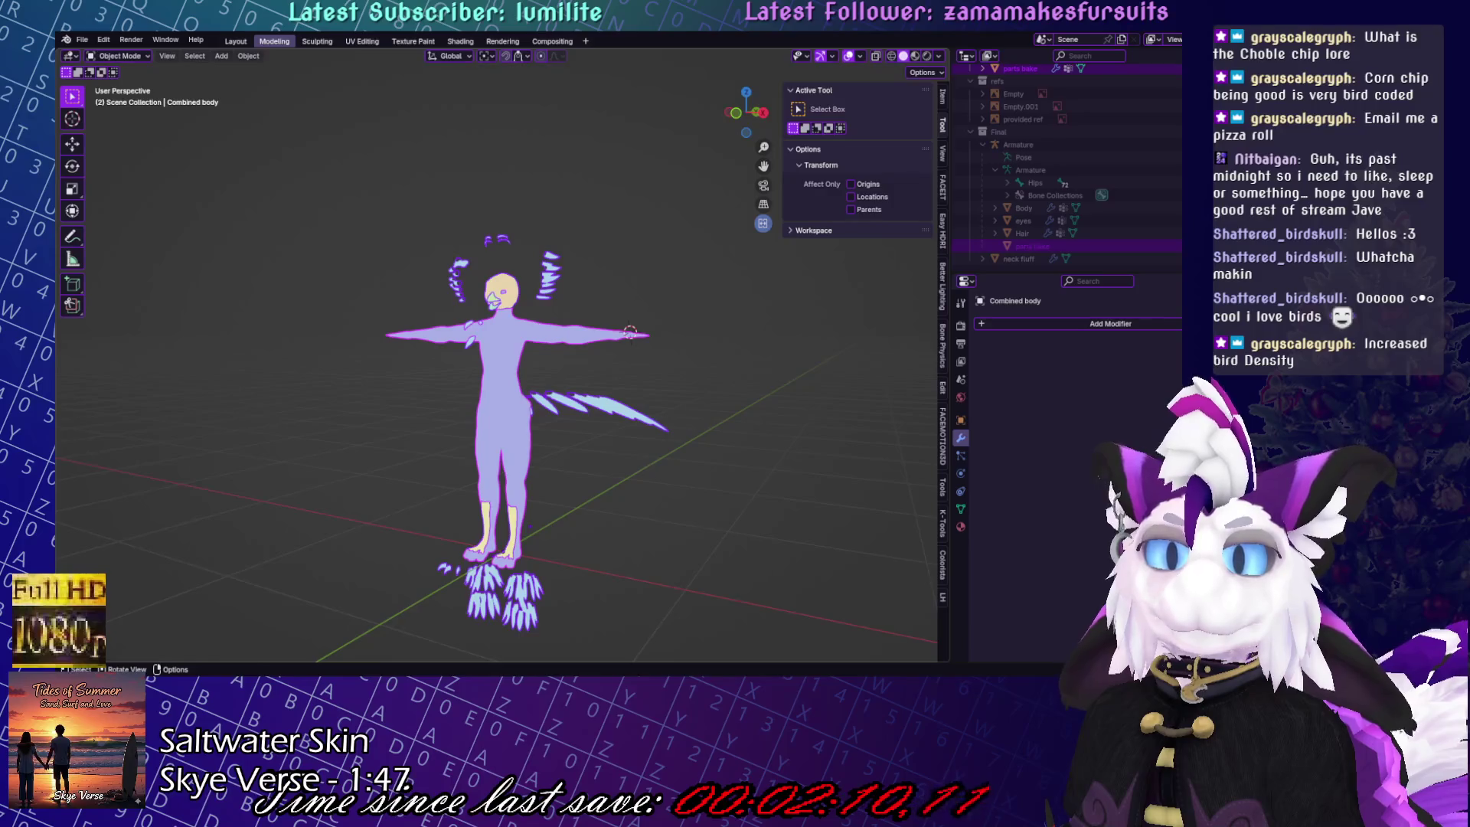
key(alt+Tab)
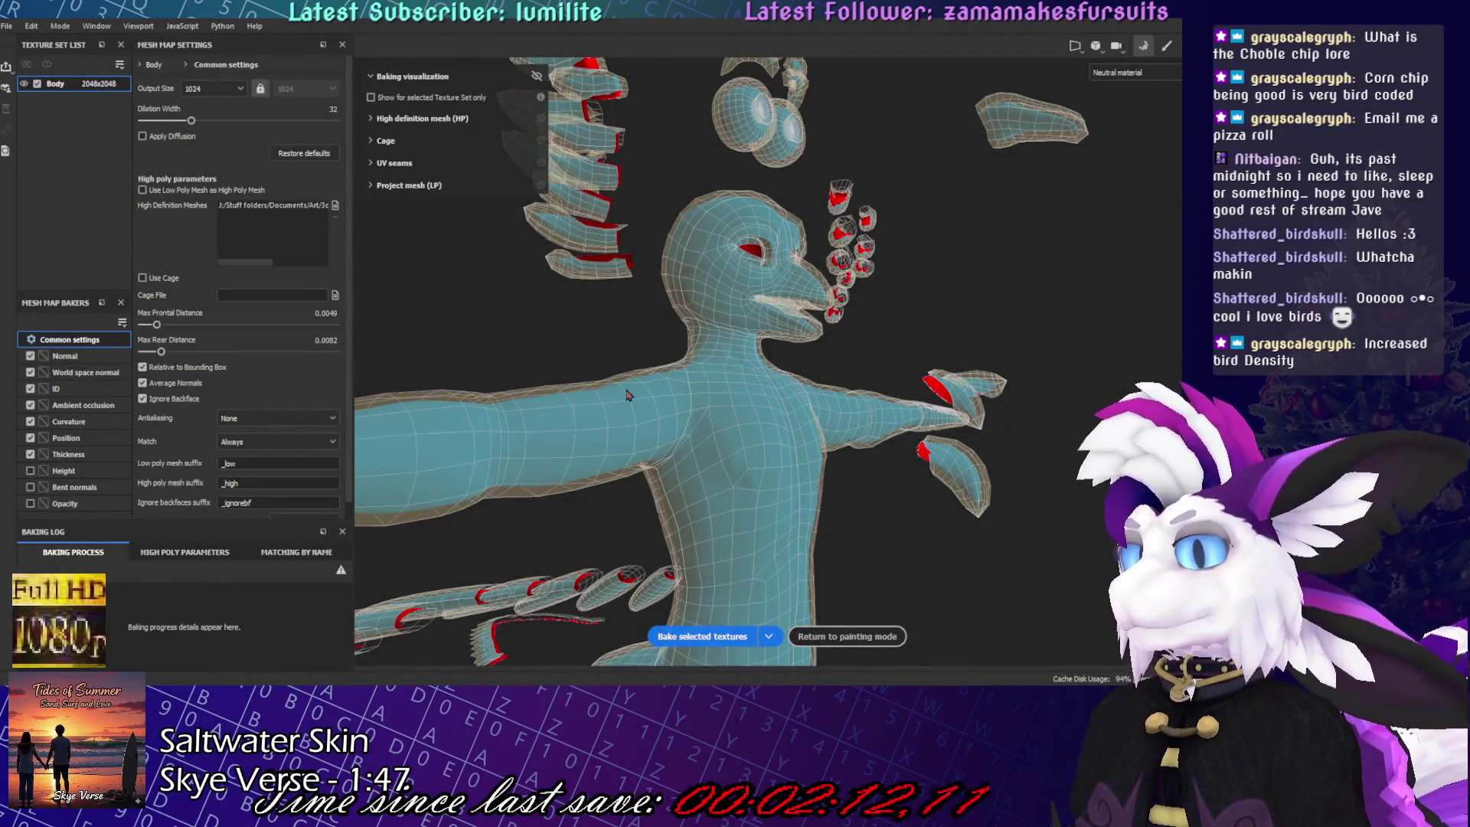
- Bake the selected textures while orbiting to view the head in profile
click(702, 636)
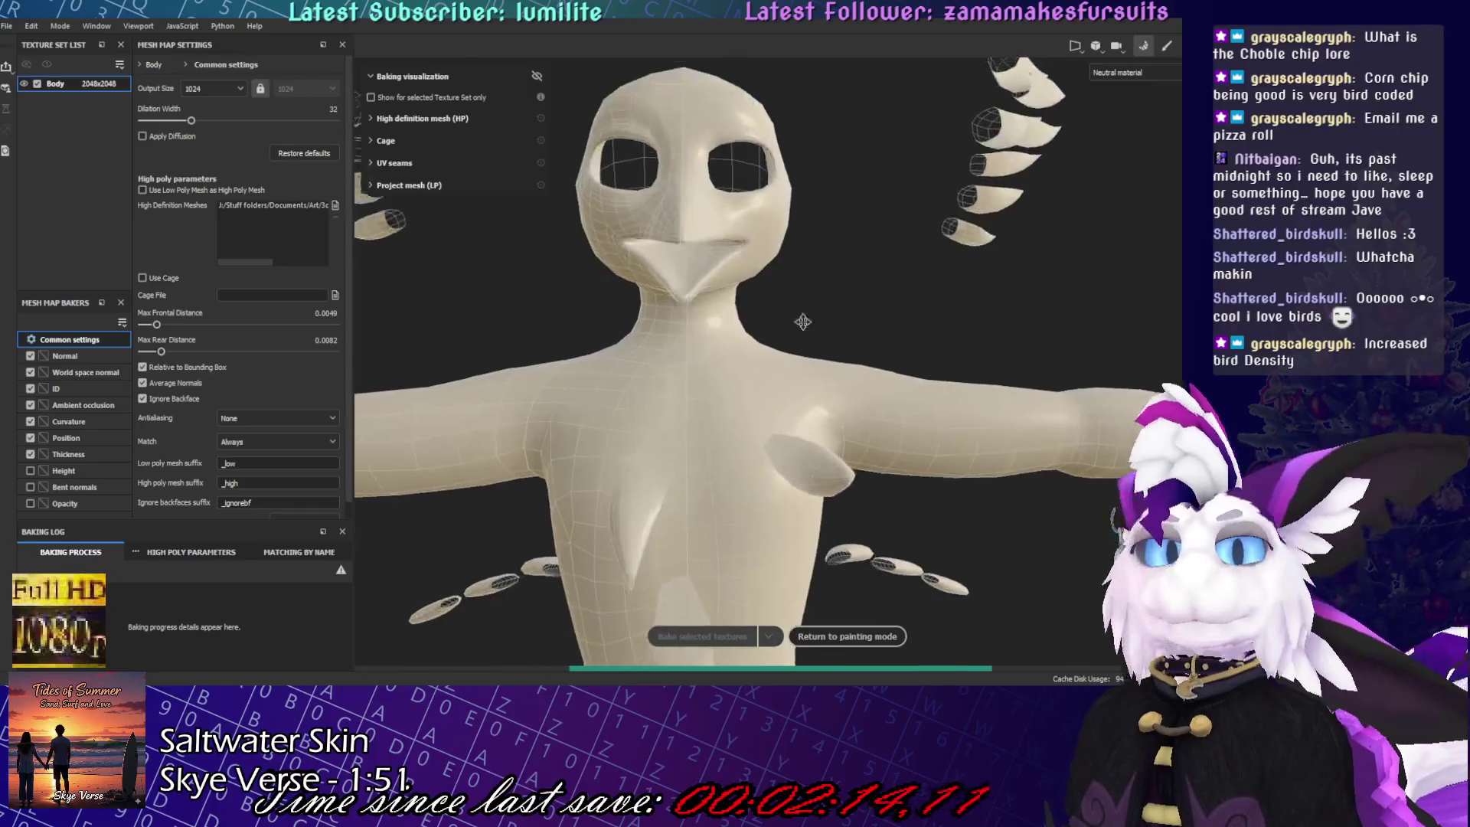
alt+drag(803, 322, 771, 376)
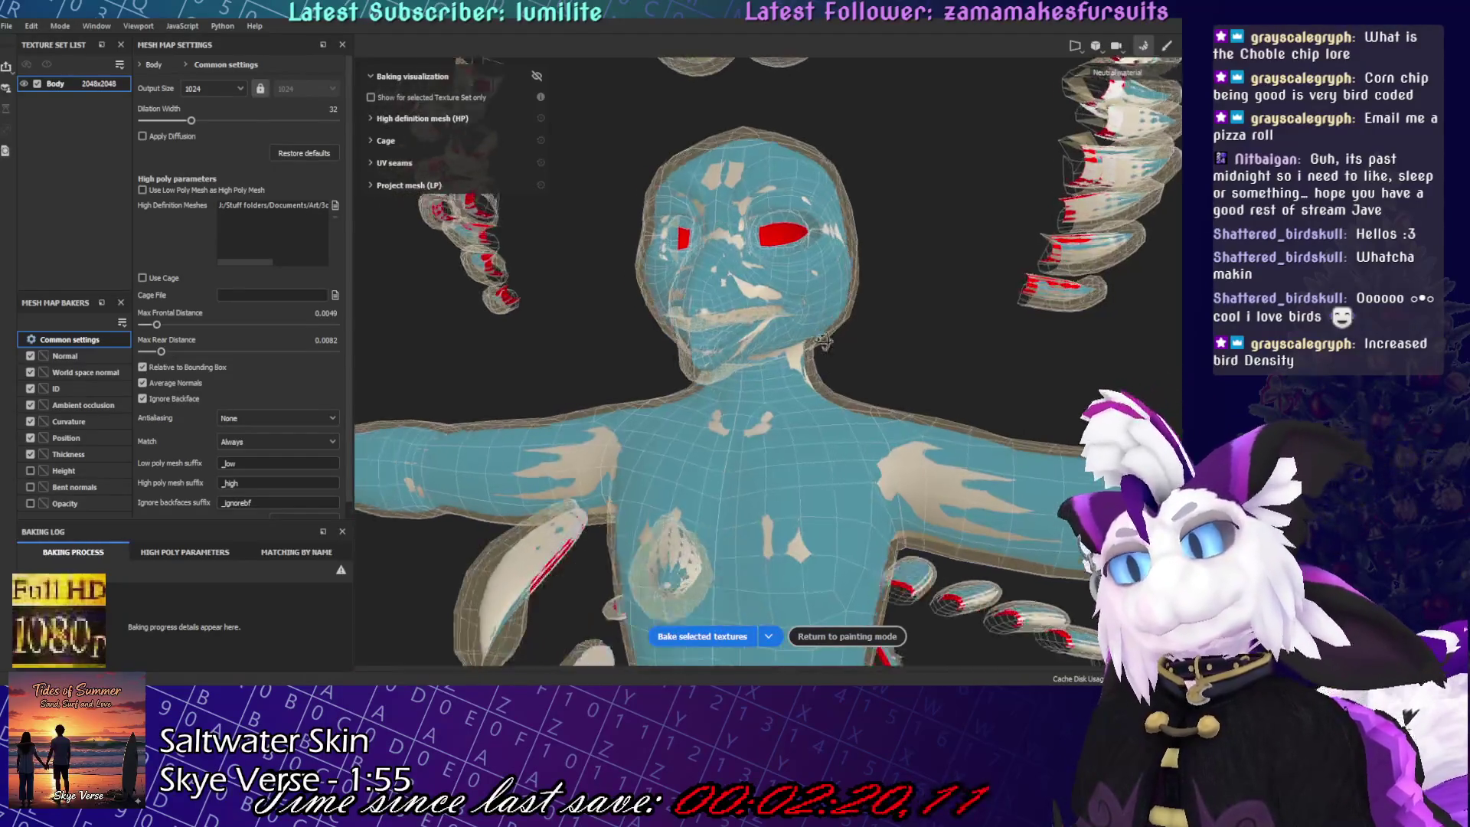
alt+drag(823, 341, 911, 349)
- Lower Max Frontal Distance to 0.0036 and inspect the legs, tail feathers and foot
drag(157, 325, 155, 325)
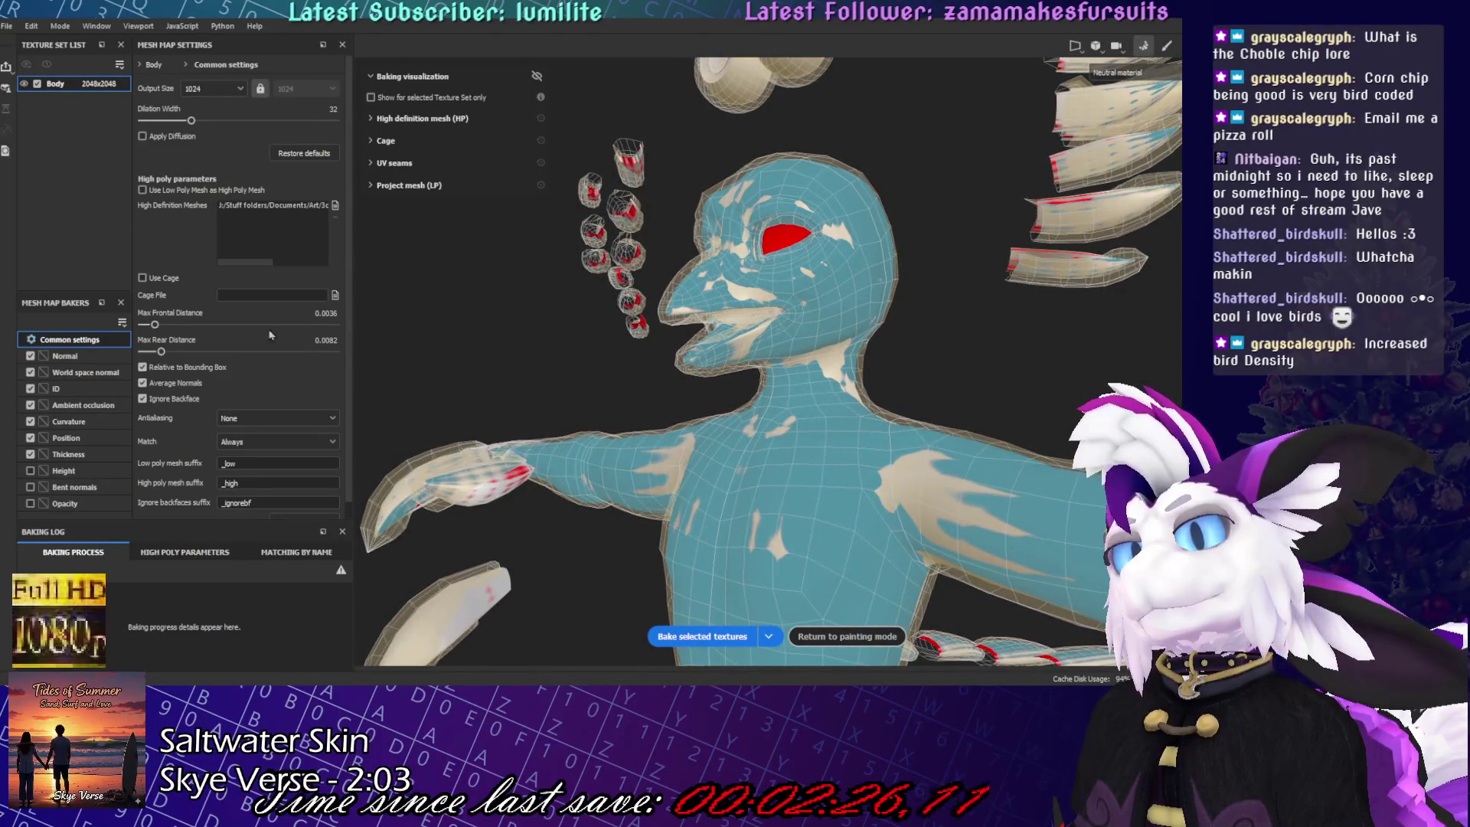
key(f)
mouse_move(751, 230)
alt+mouse_down()
mouse_move(812, 207)
mouse_move(818, 187)
alt+mouse_up()
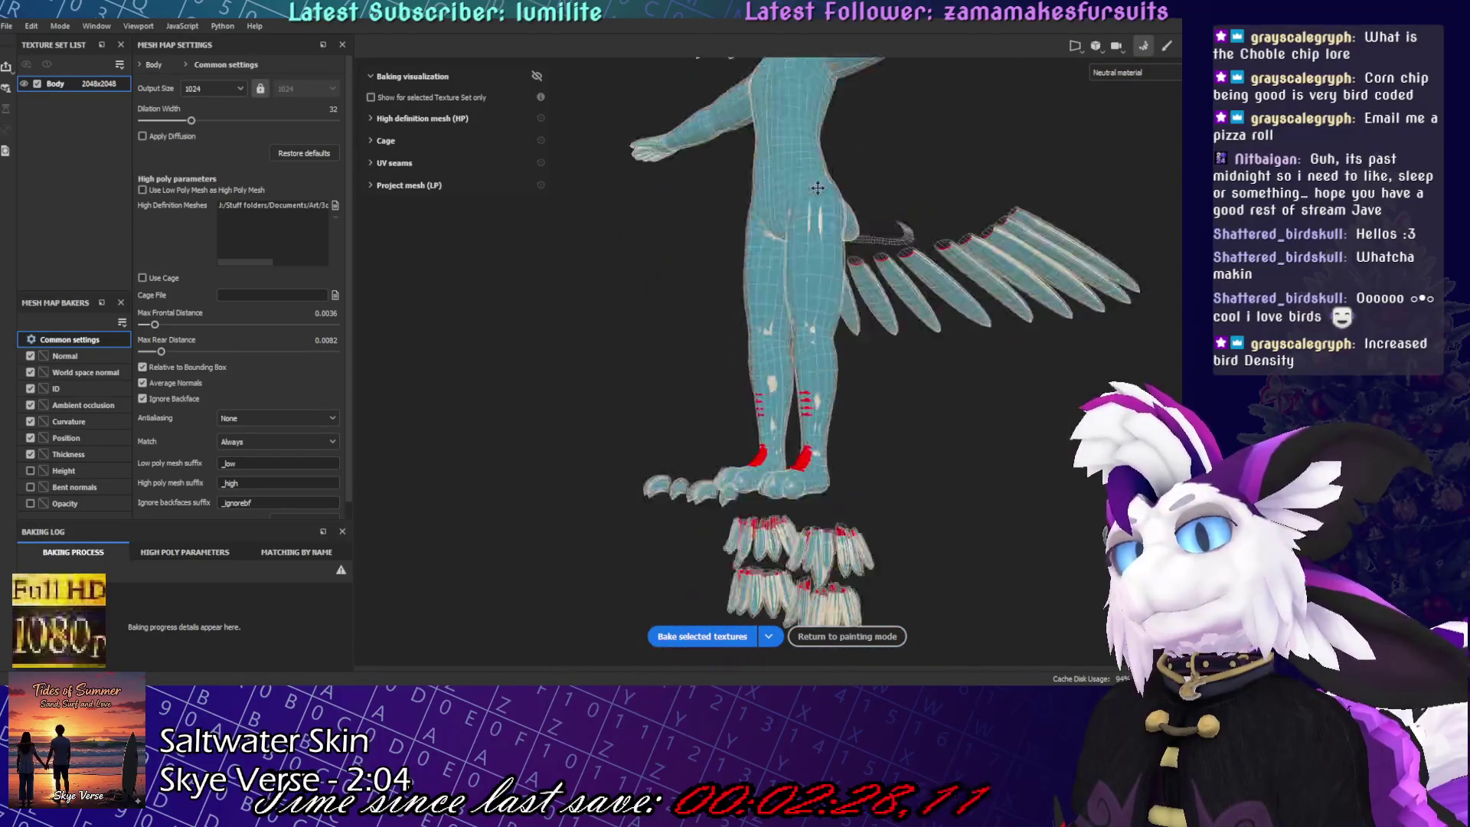
alt+middle_drag(818, 188, 804, 115)
scroll(804, 115, up, 5)
alt+drag(804, 115, 676, 377)
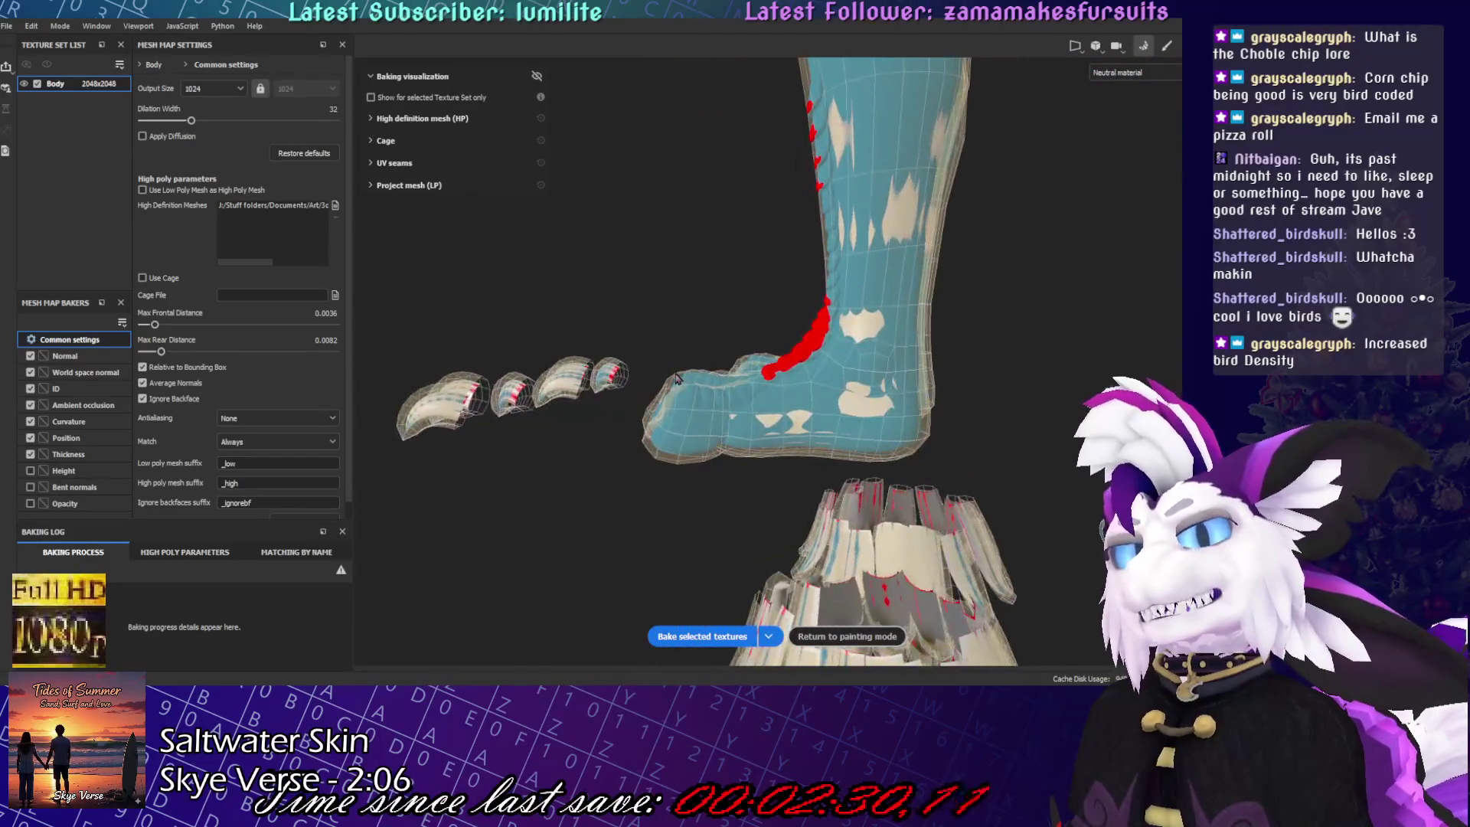
- Raise Max Frontal Distance to around 0.0045–0.0049 to clear red misses on the legs
drag(154, 325, 153, 327)
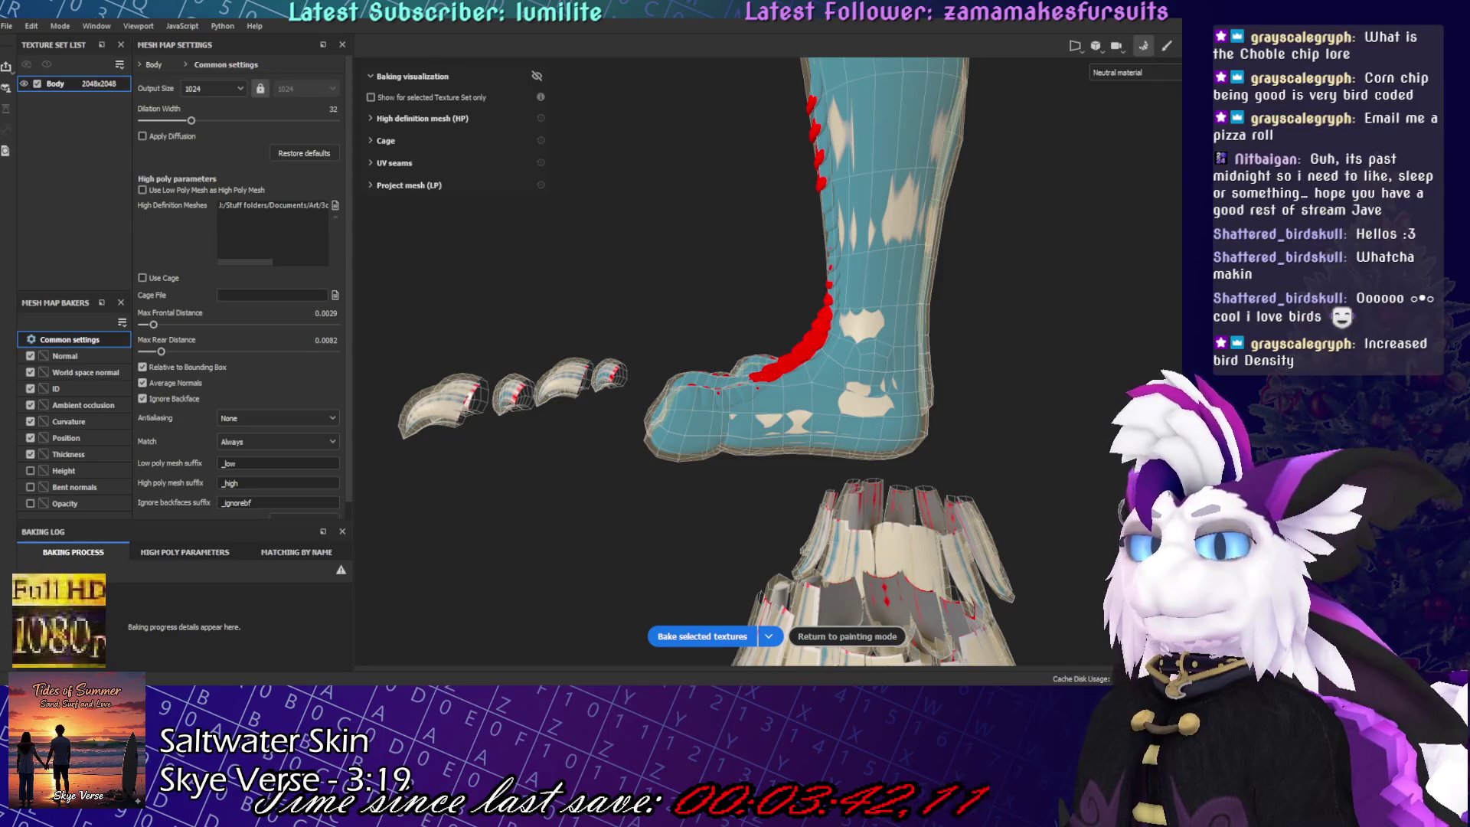
alt+drag(707, 439, 702, 495)
key(f)
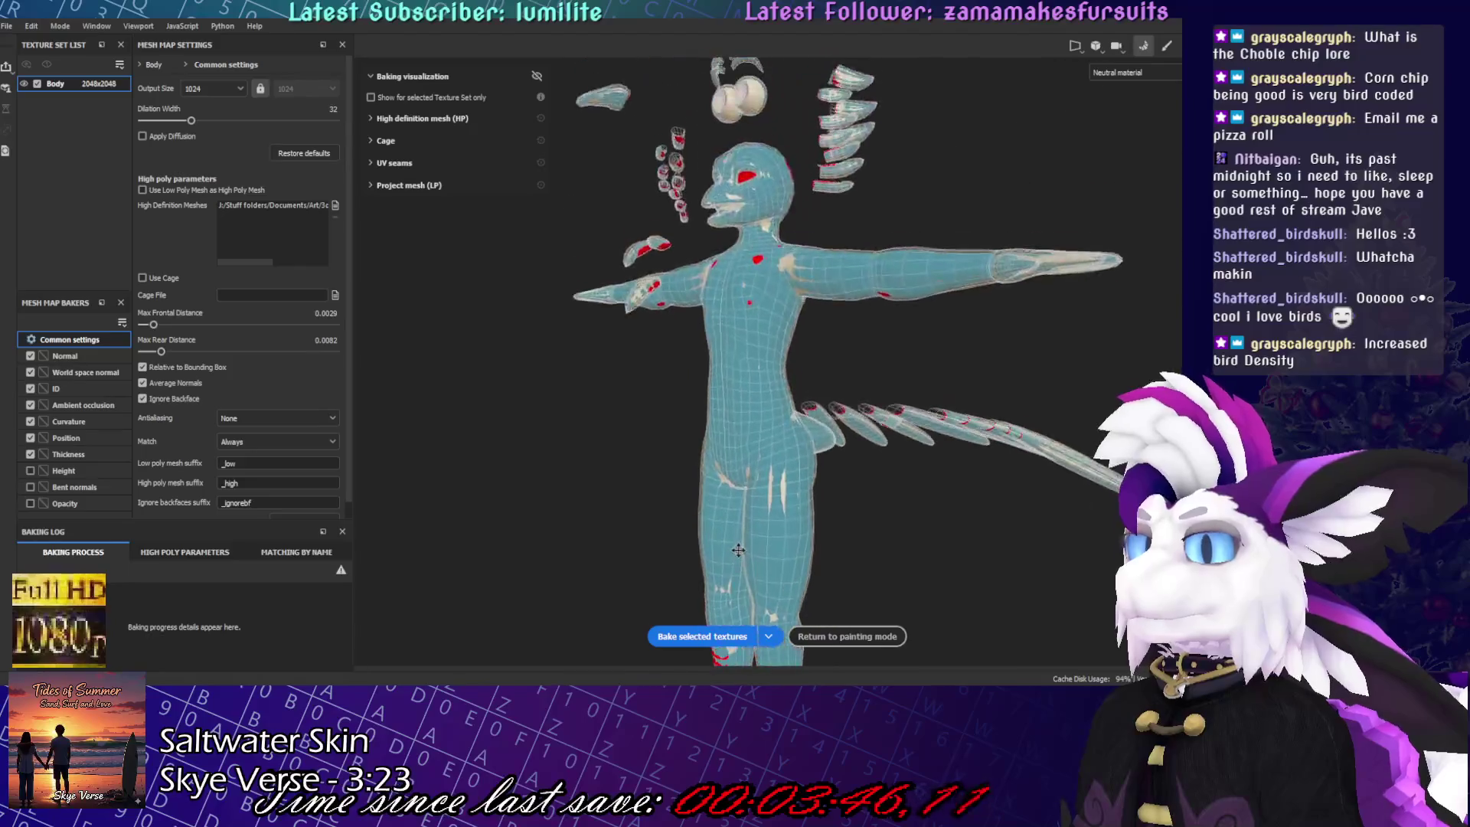
drag(153, 325, 156, 325)
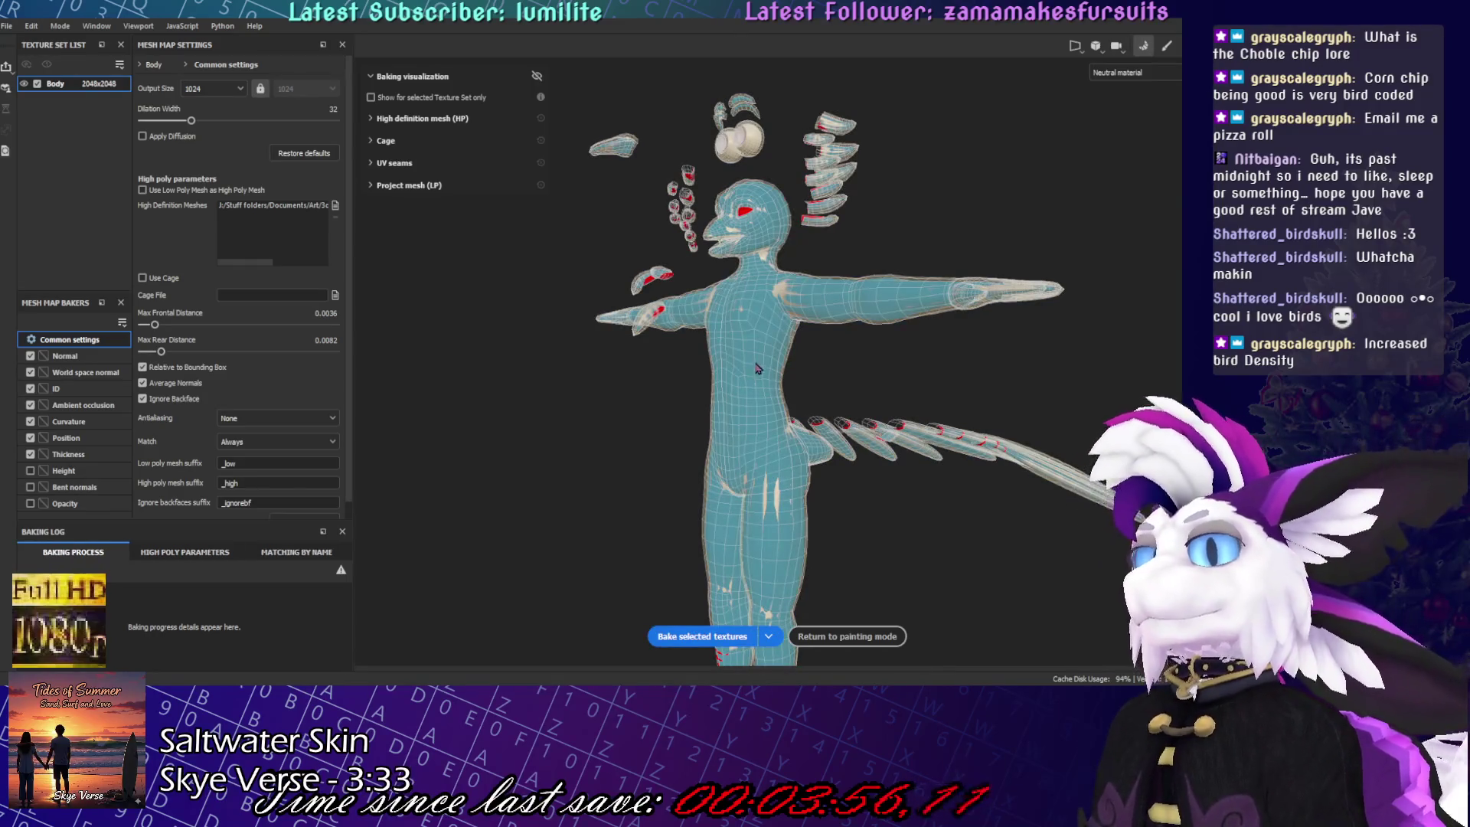
scroll(757, 368, up, 5)
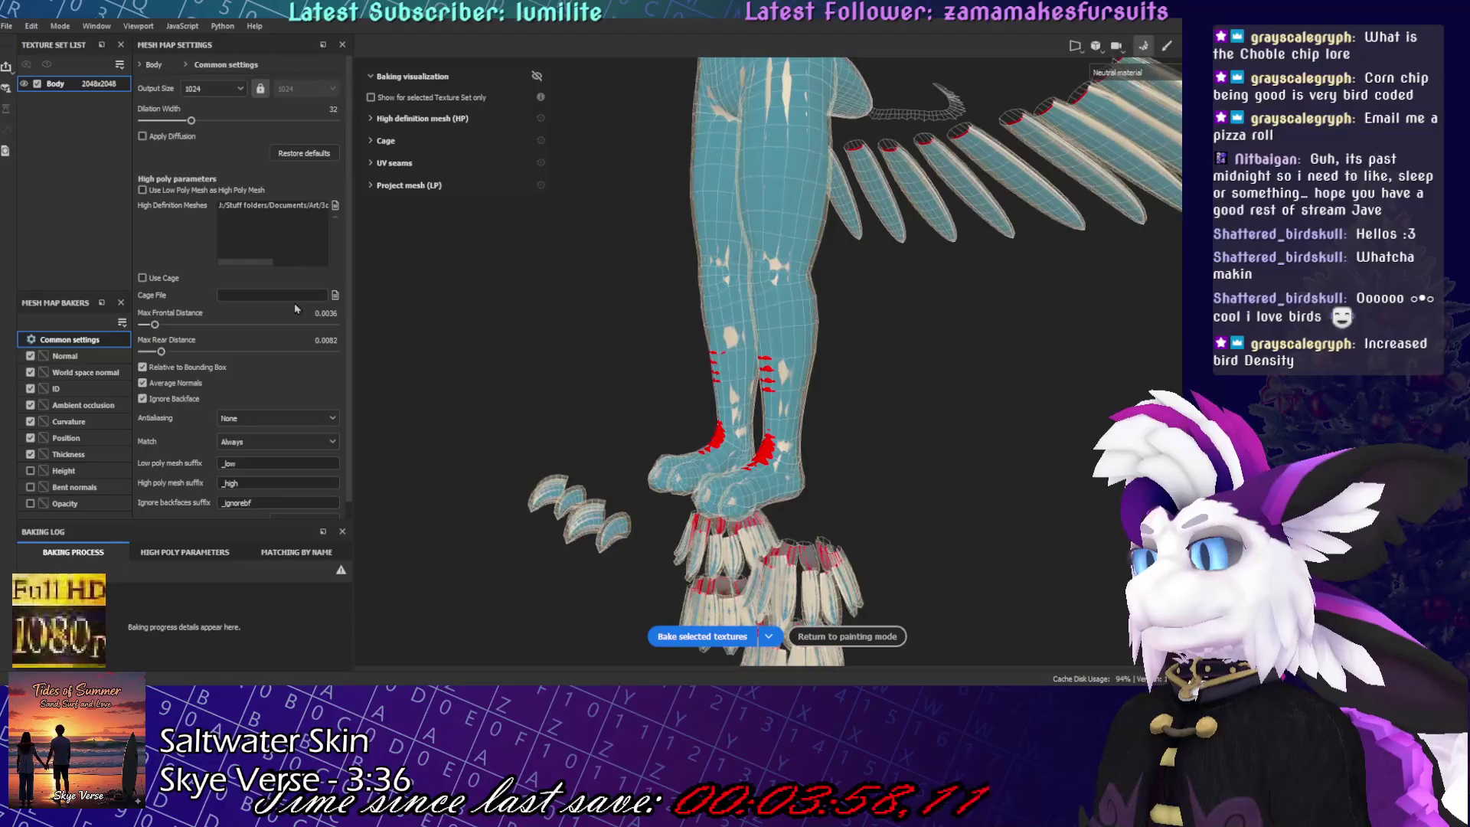
drag(154, 325, 157, 325)
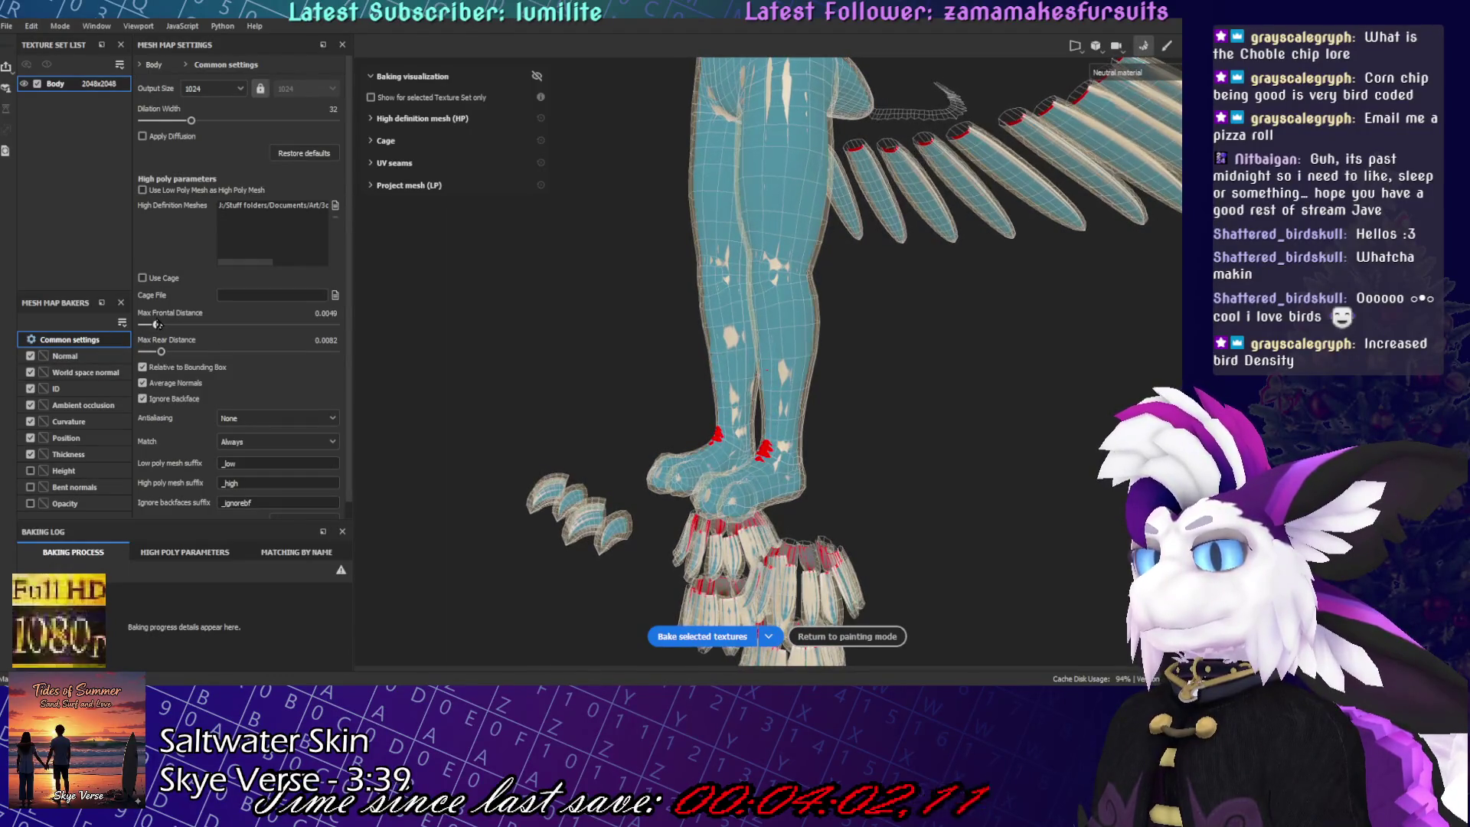
scroll(762, 376, up, 8)
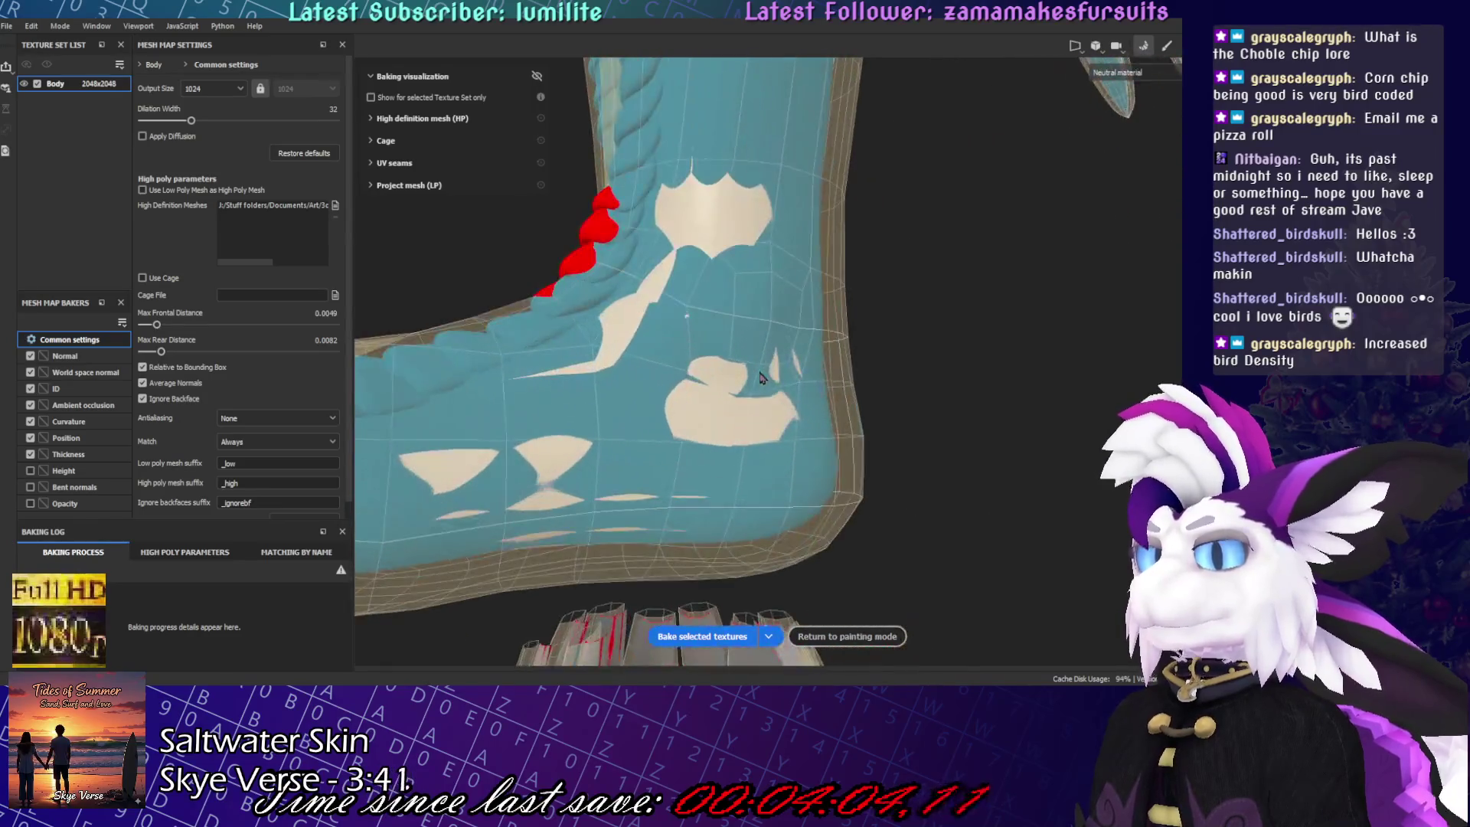
- Inspect the foot up close, then switch to Blender to fix the legs
mouse_move(762, 377)
middle_down()
mouse_move(823, 429)
mouse_move(291, 676)
middle_up()
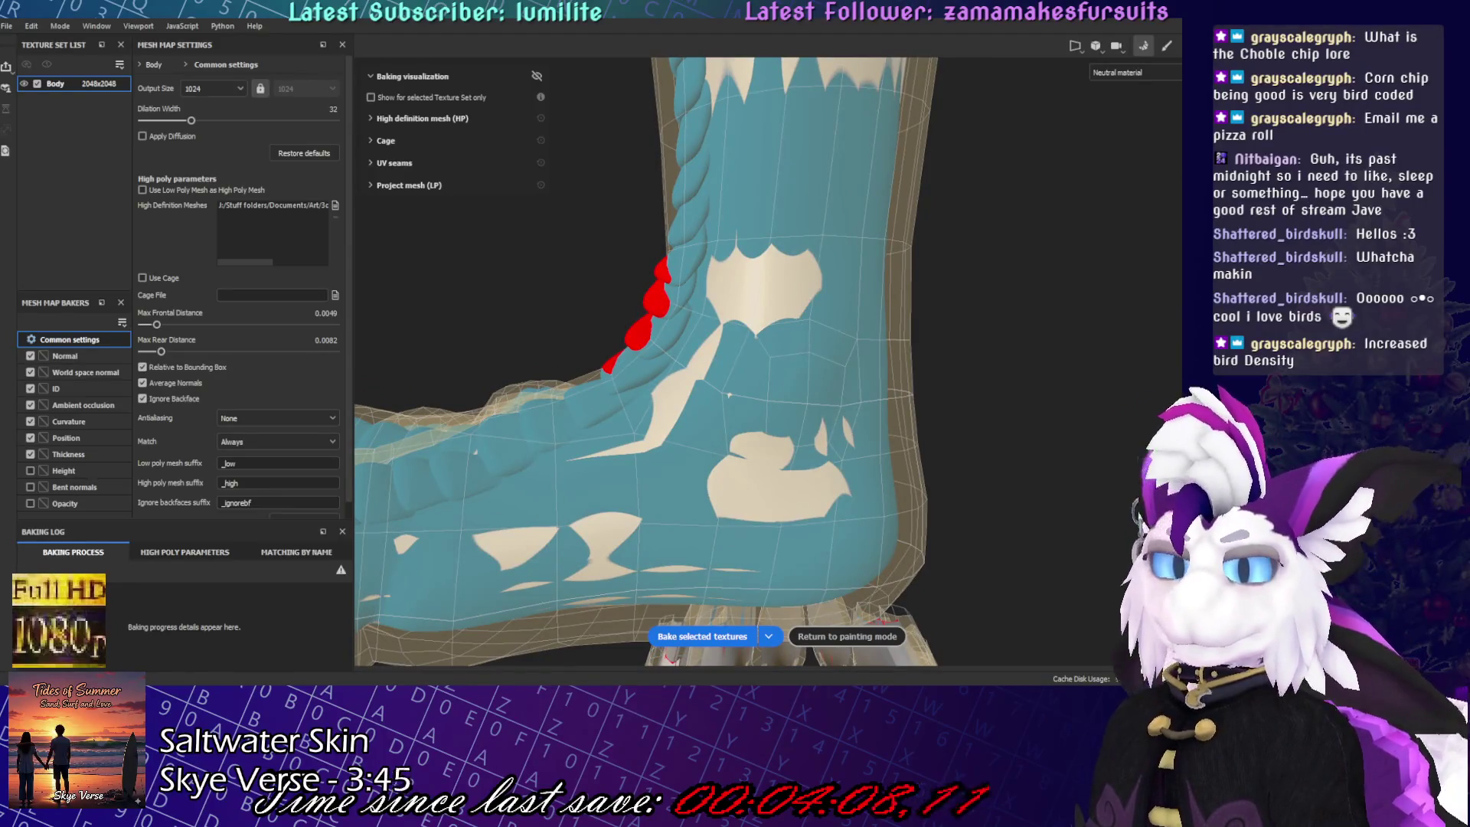
key(alt+Tab)
scroll(660, 392, up, 3)
ctrl+scroll(660, 392, down, 5)
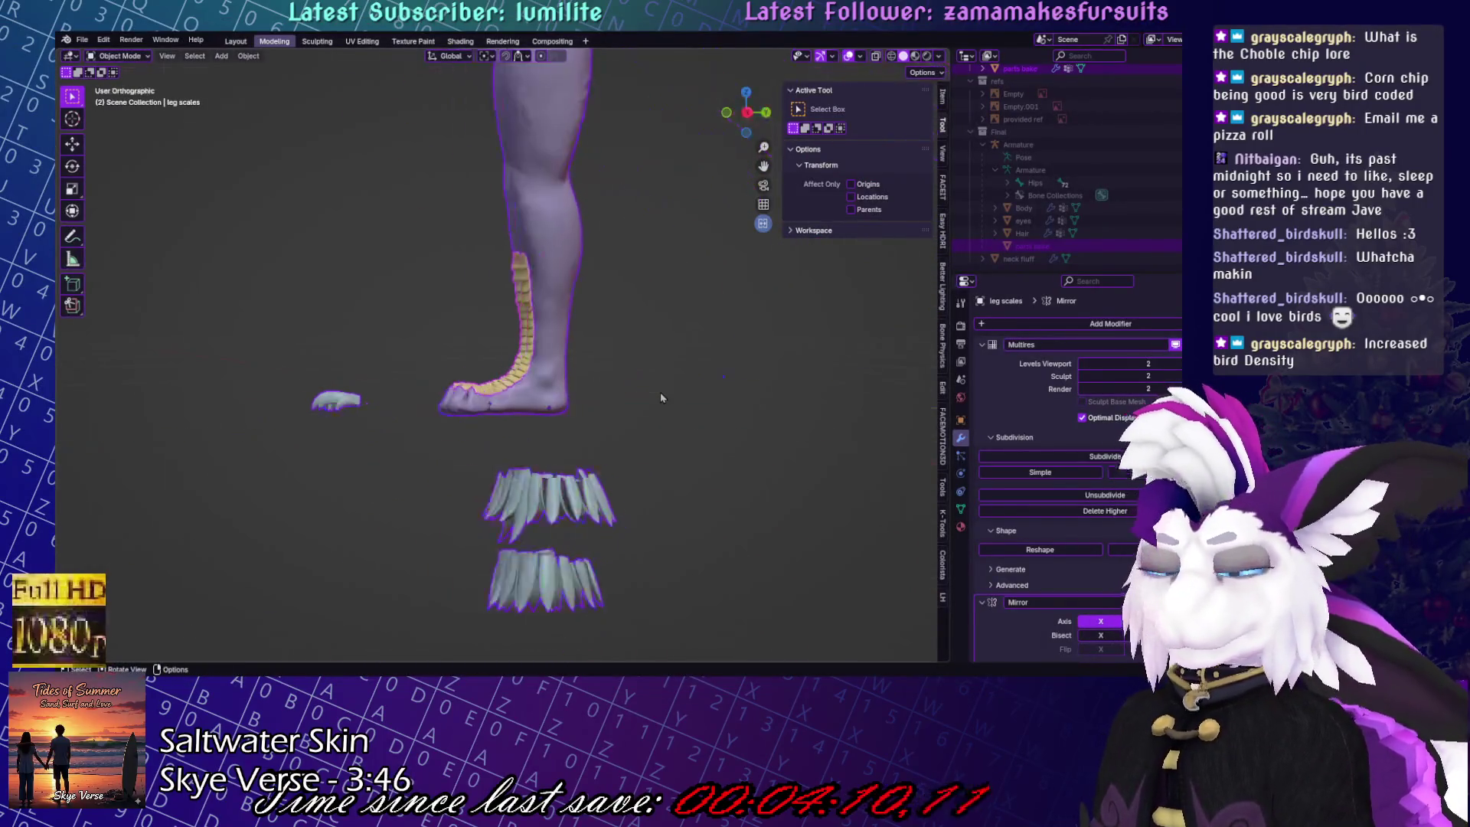
- From Right Orthographic view, enter Sculpt Mode and pull the leg scales into shape
key(KP_3)
key(KP_Decimal)
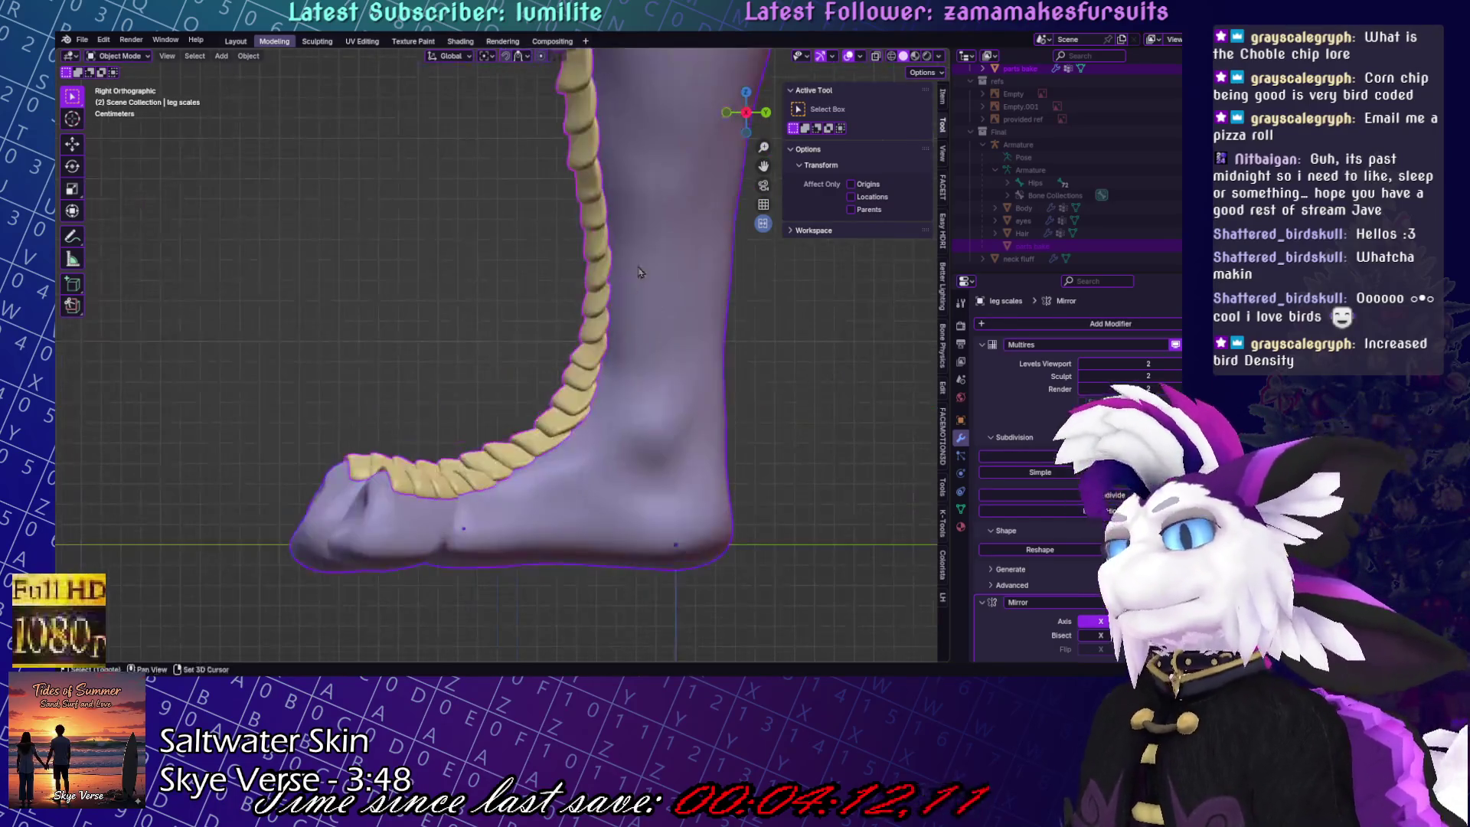
key(ctrl+Tab)
click(657, 354)
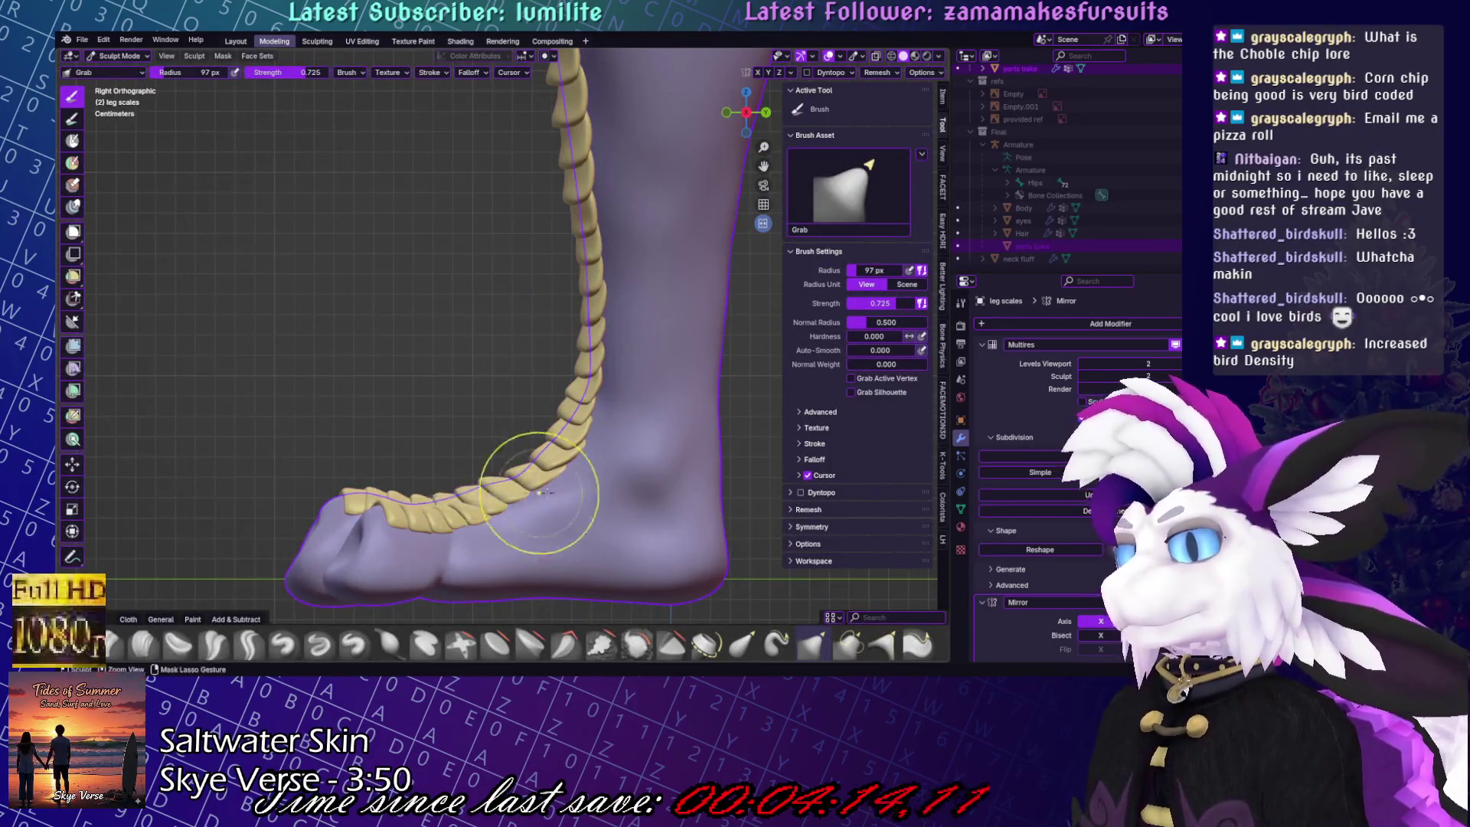
scroll(541, 484, up, 3)
drag(541, 420, 534, 397)
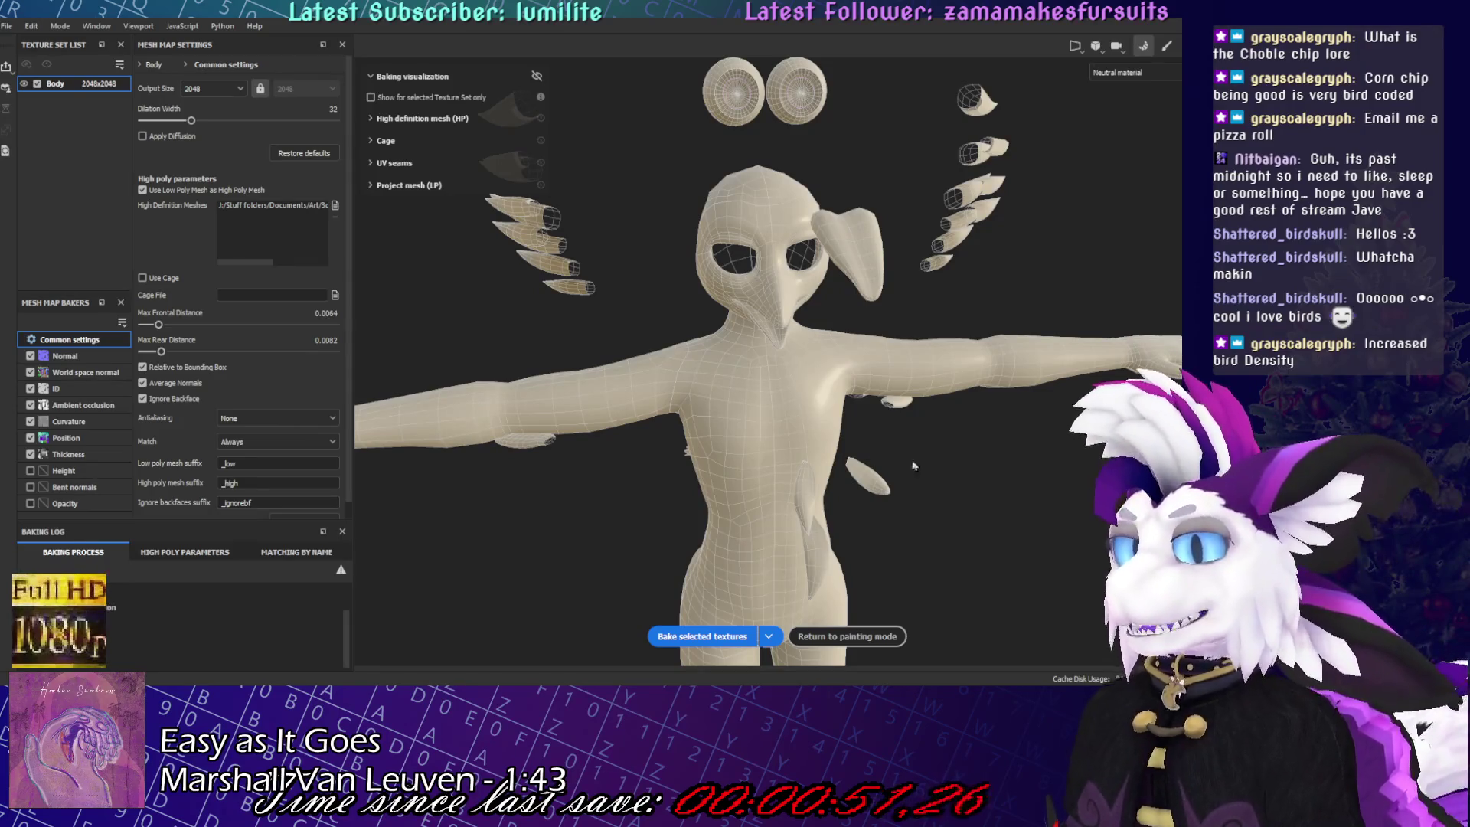
click(848, 636)
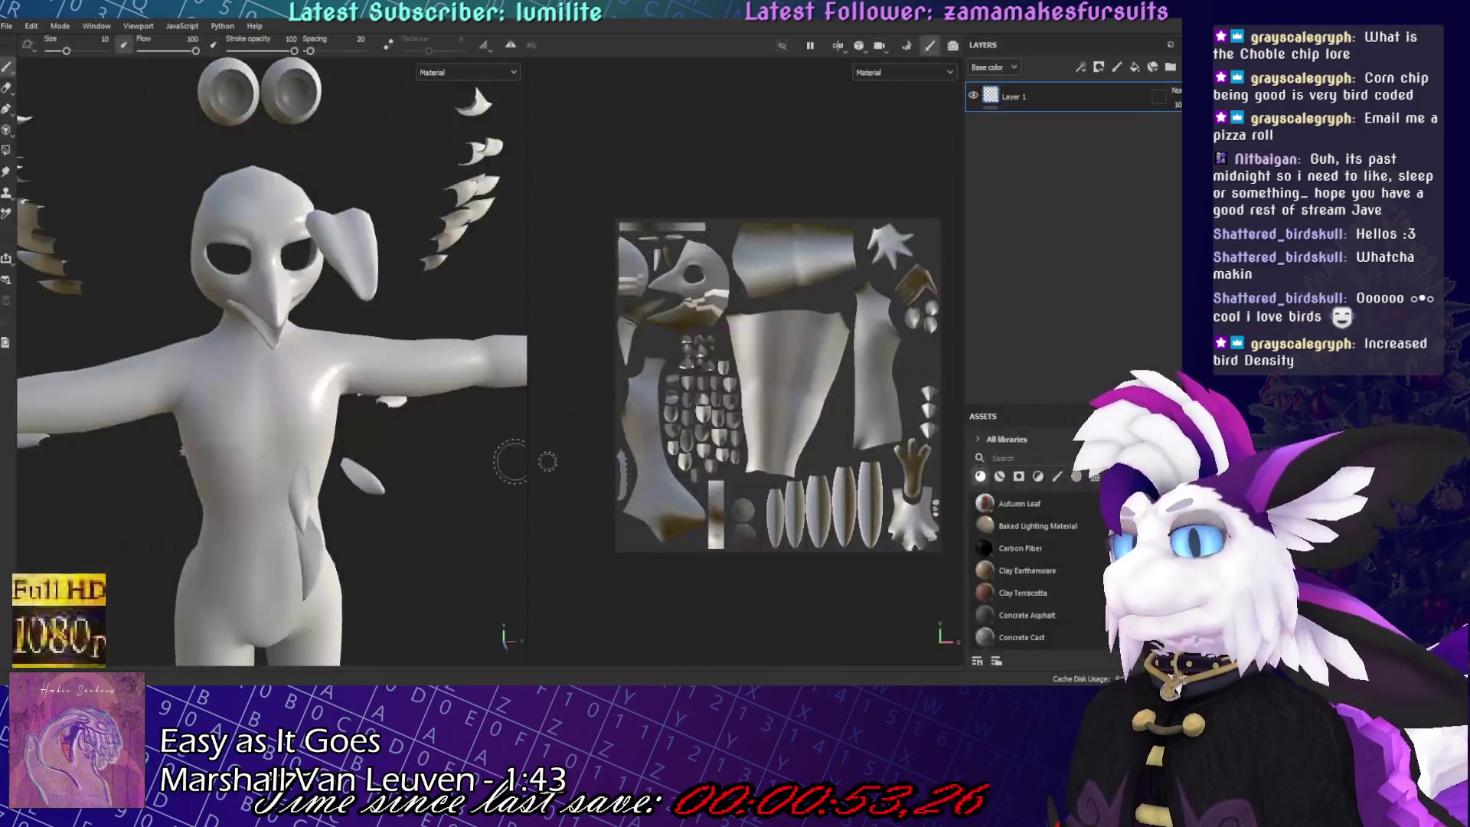
scroll(399, 361, up, 5)
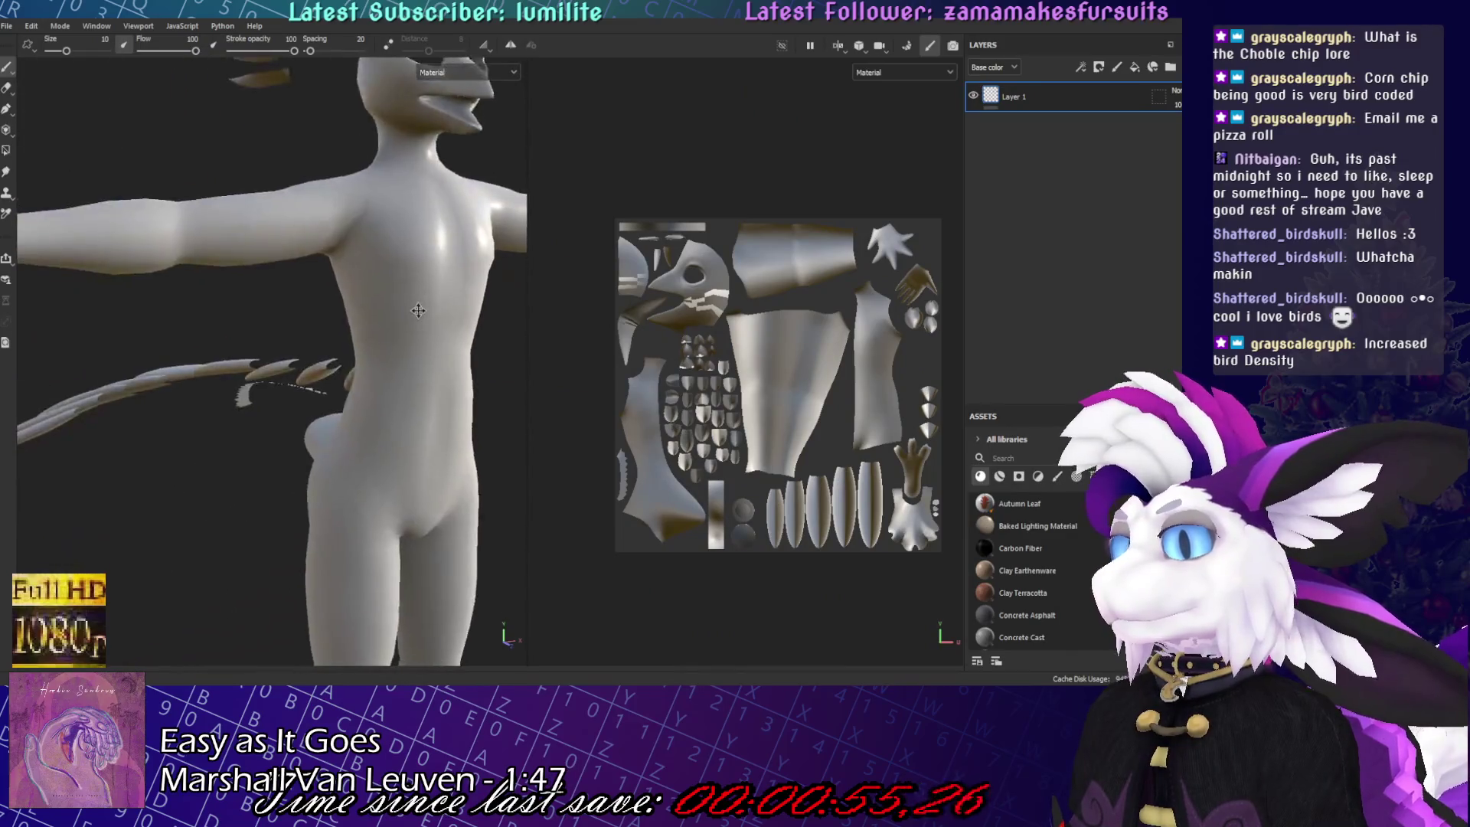
mouse_move(393, 521)
alt+mouse_down()
mouse_move(338, 199)
mouse_move(373, 387)
alt+mouse_up()
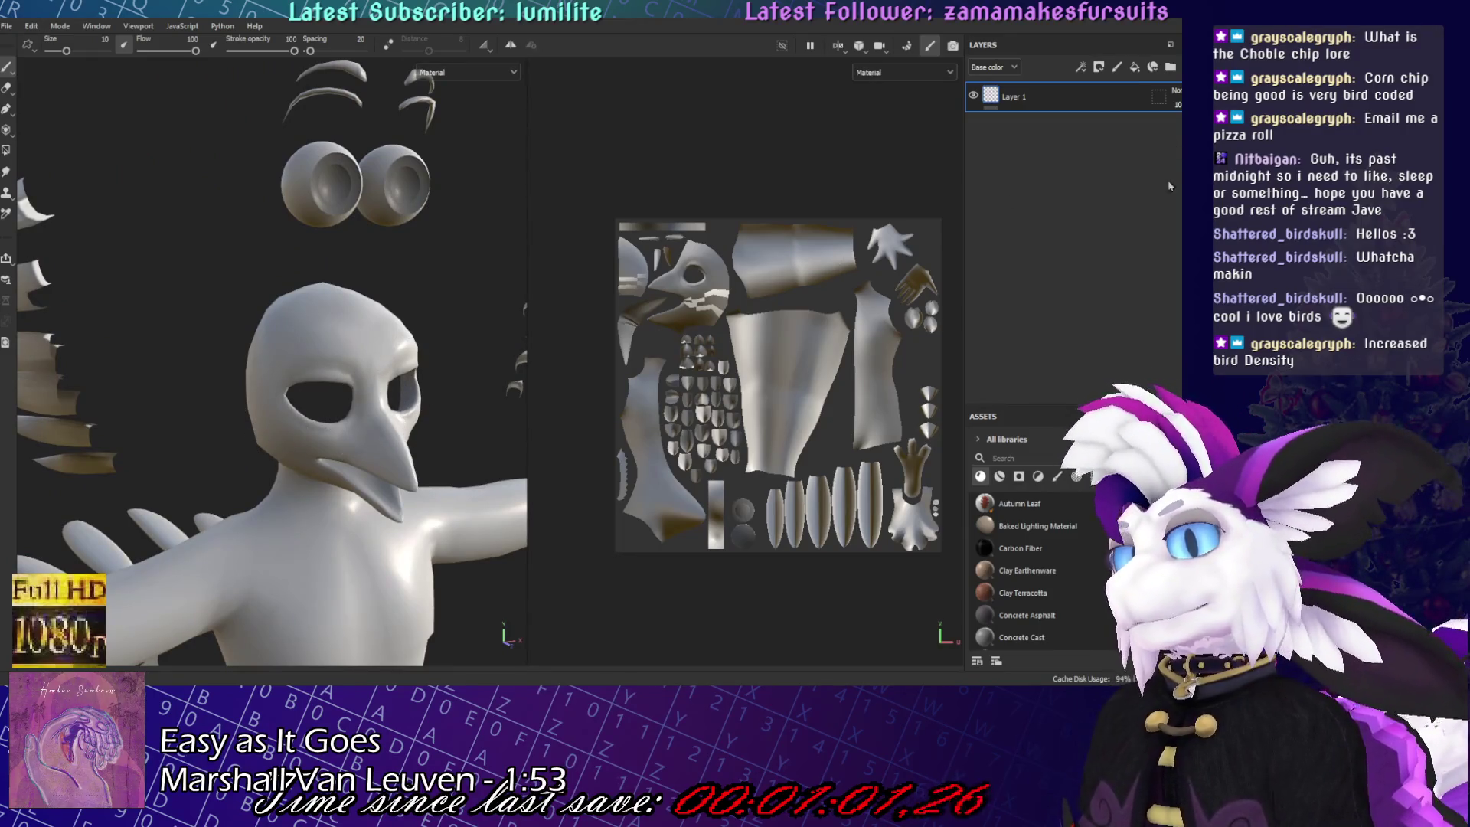
key(ctrl+shift+b)
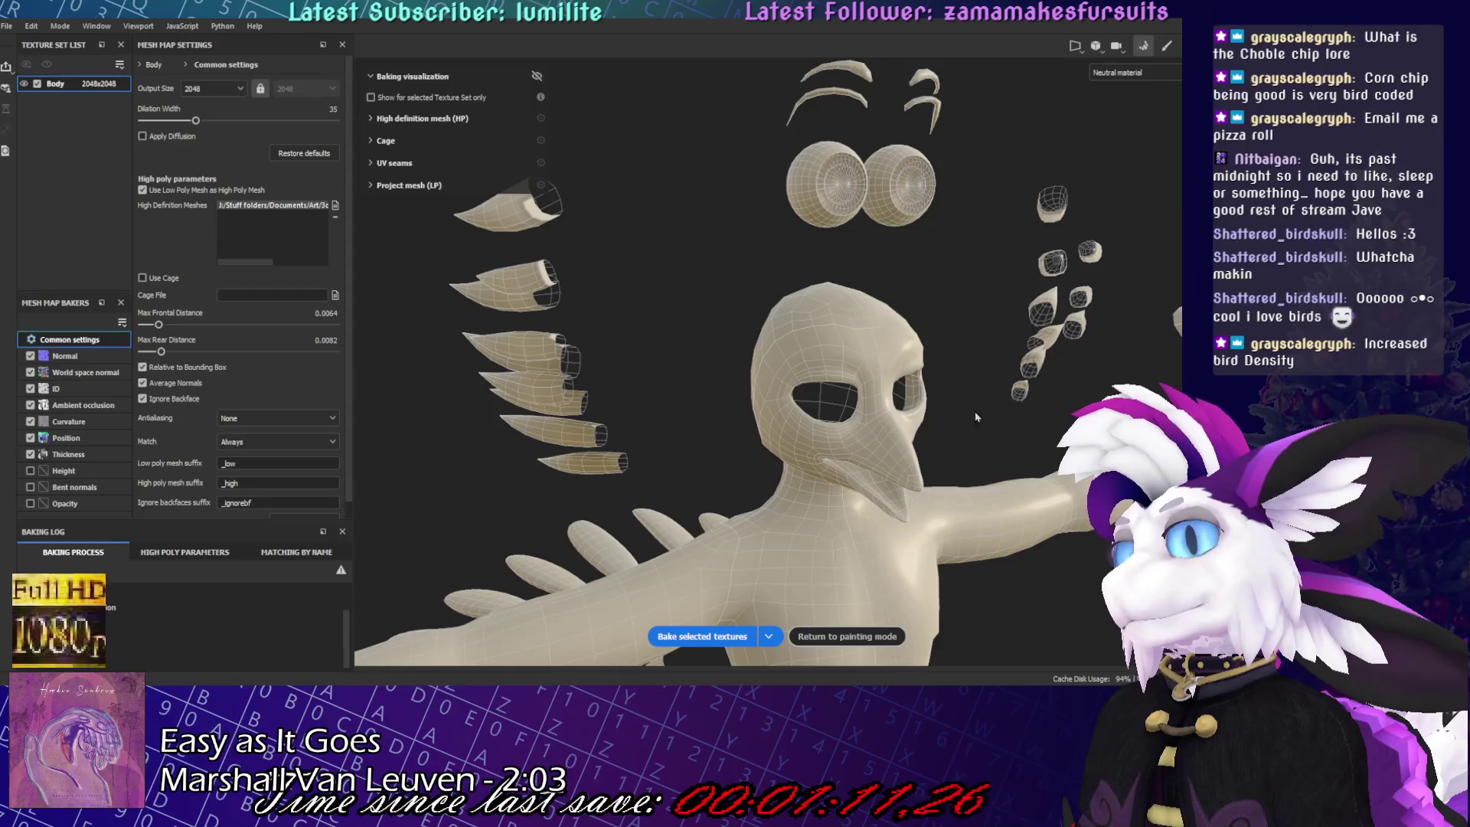
- Uncheck Use Low Poly Mesh as High Poly Mesh after viewing the body three-quarter
scroll(975, 417, down, 5)
scroll(863, 193, up, 6)
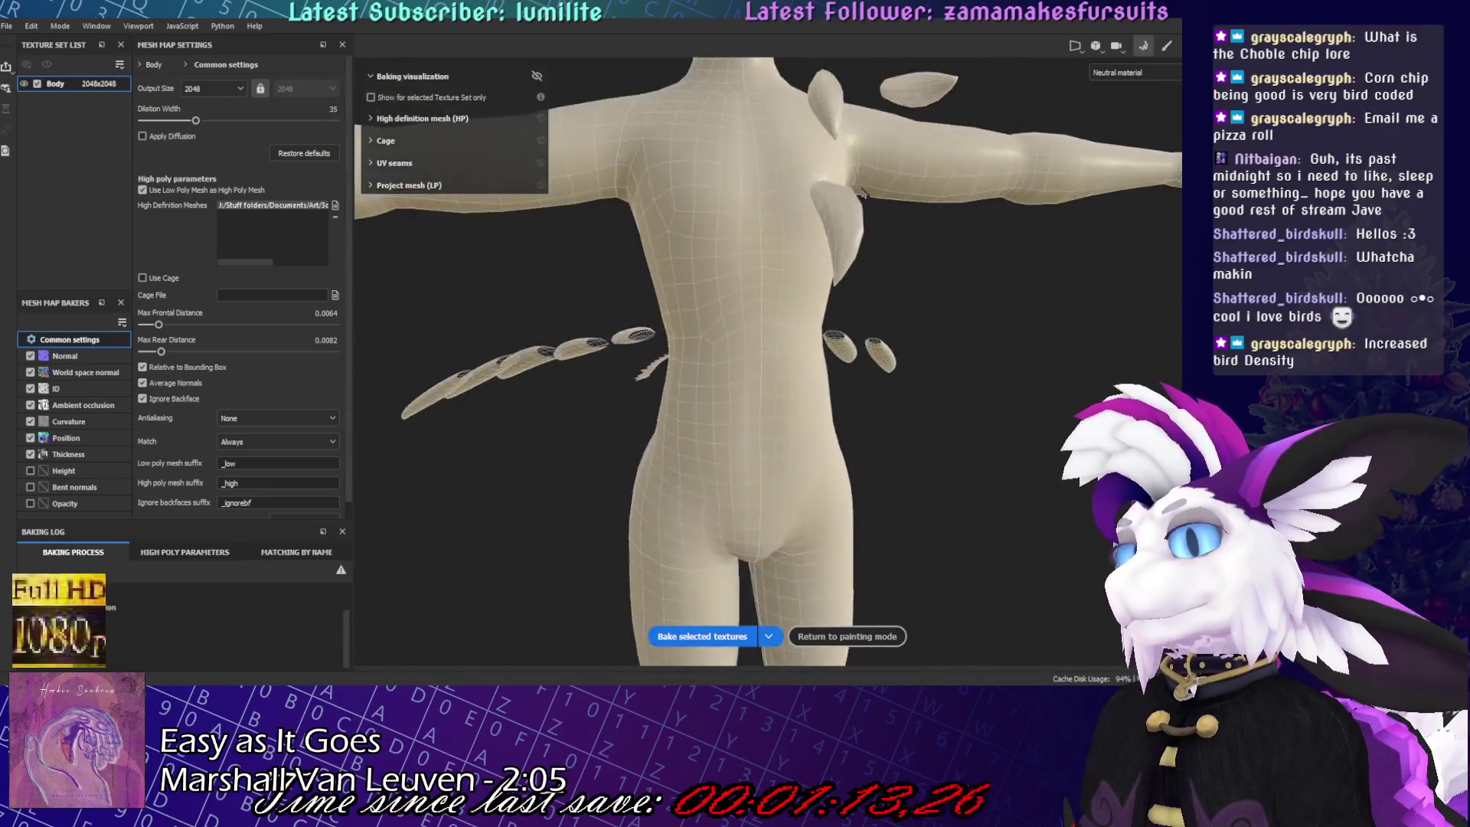
scroll(863, 193, down, 5)
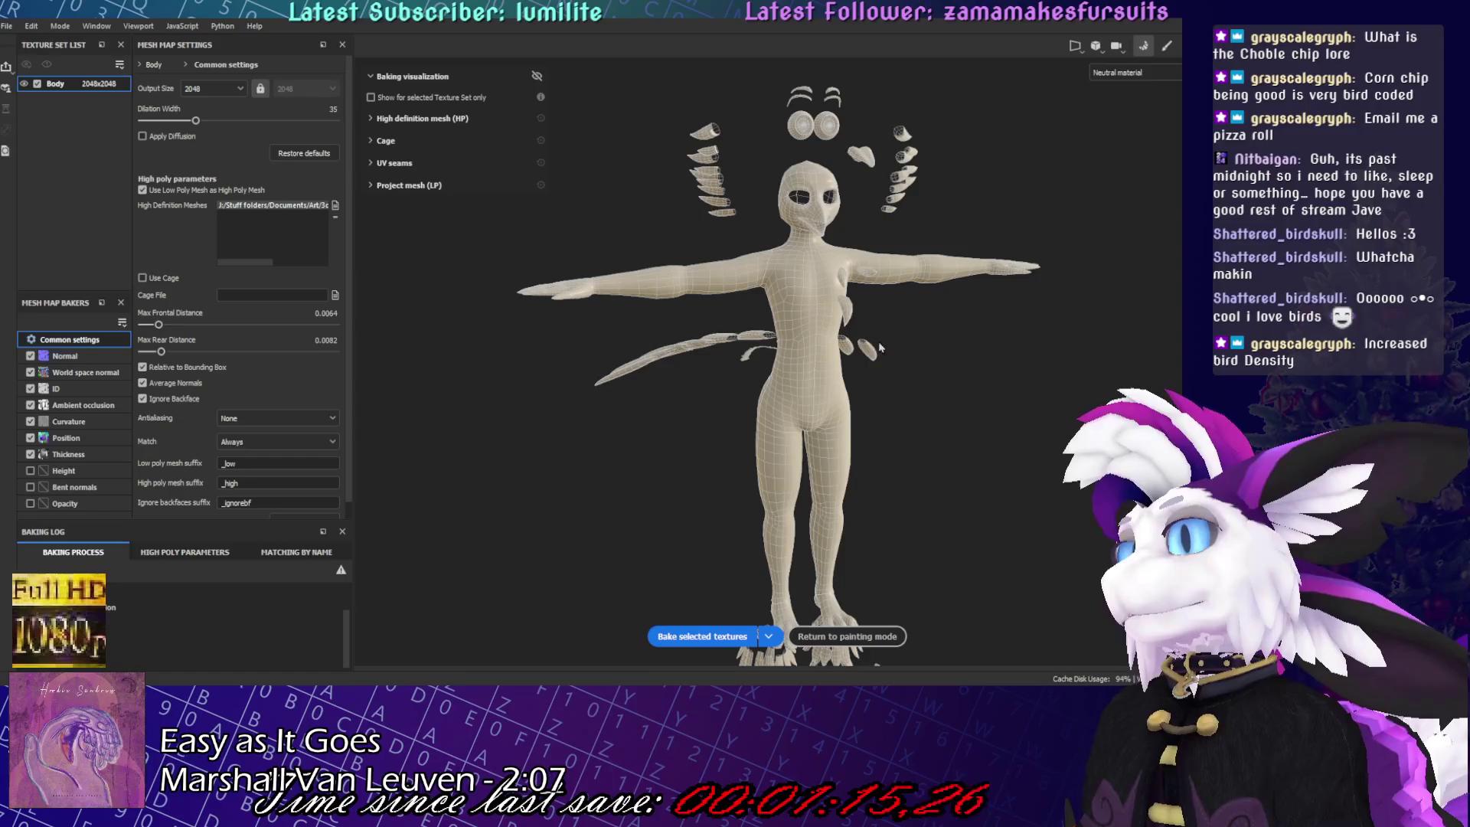
alt+drag(789, 269, 814, 330)
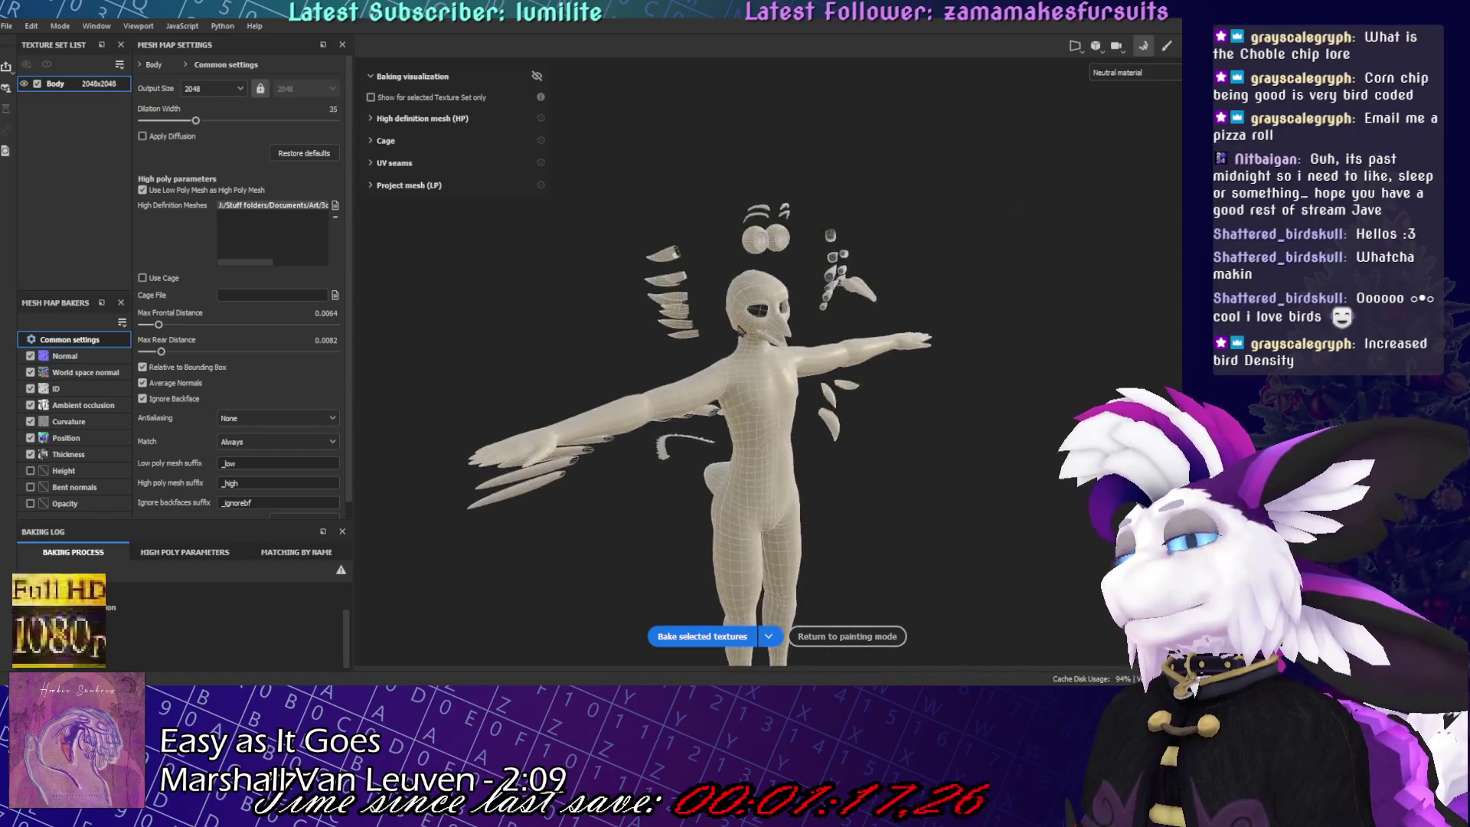
scroll(817, 351, up, 3)
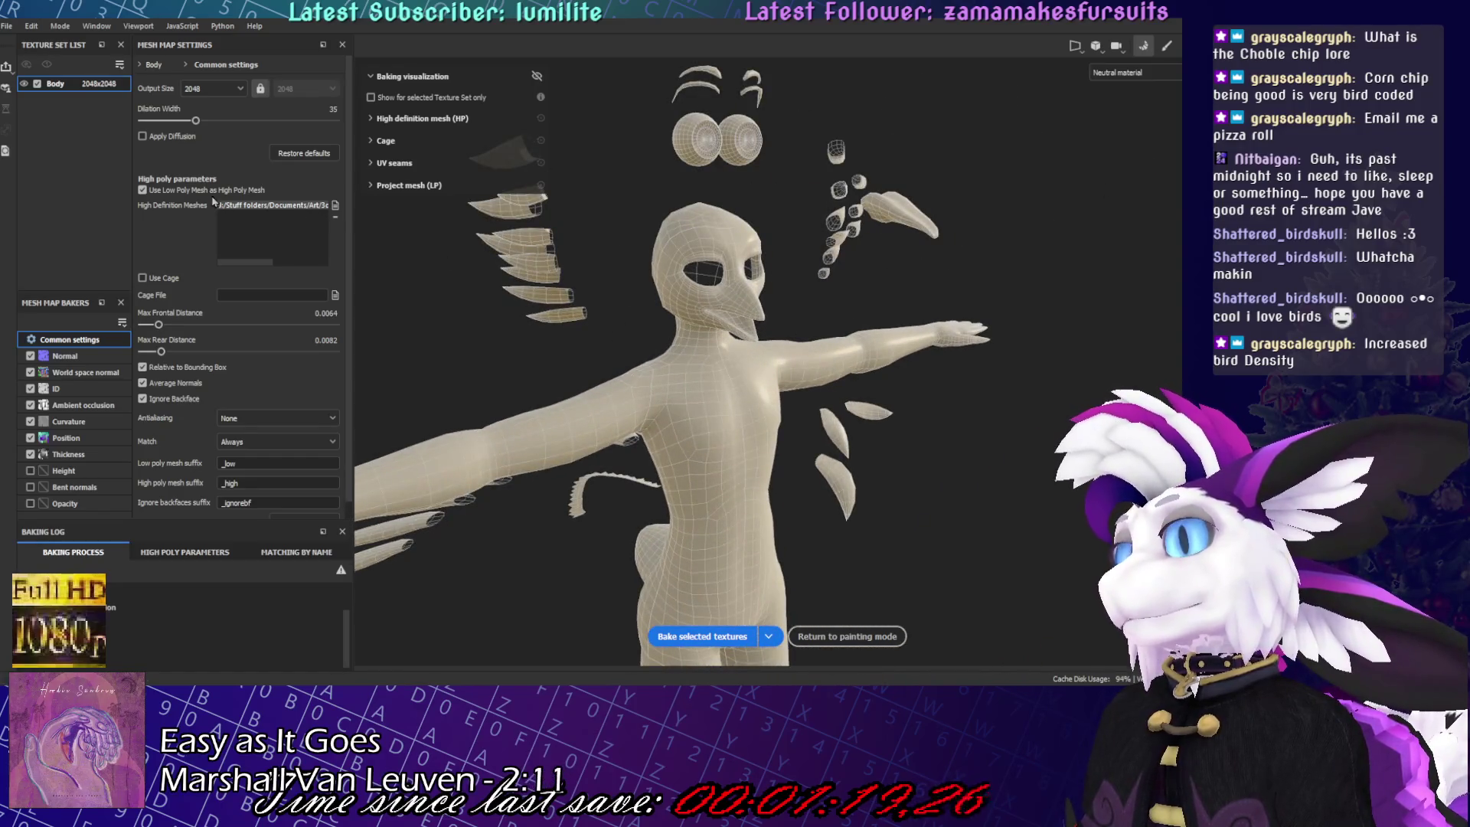
click(143, 190)
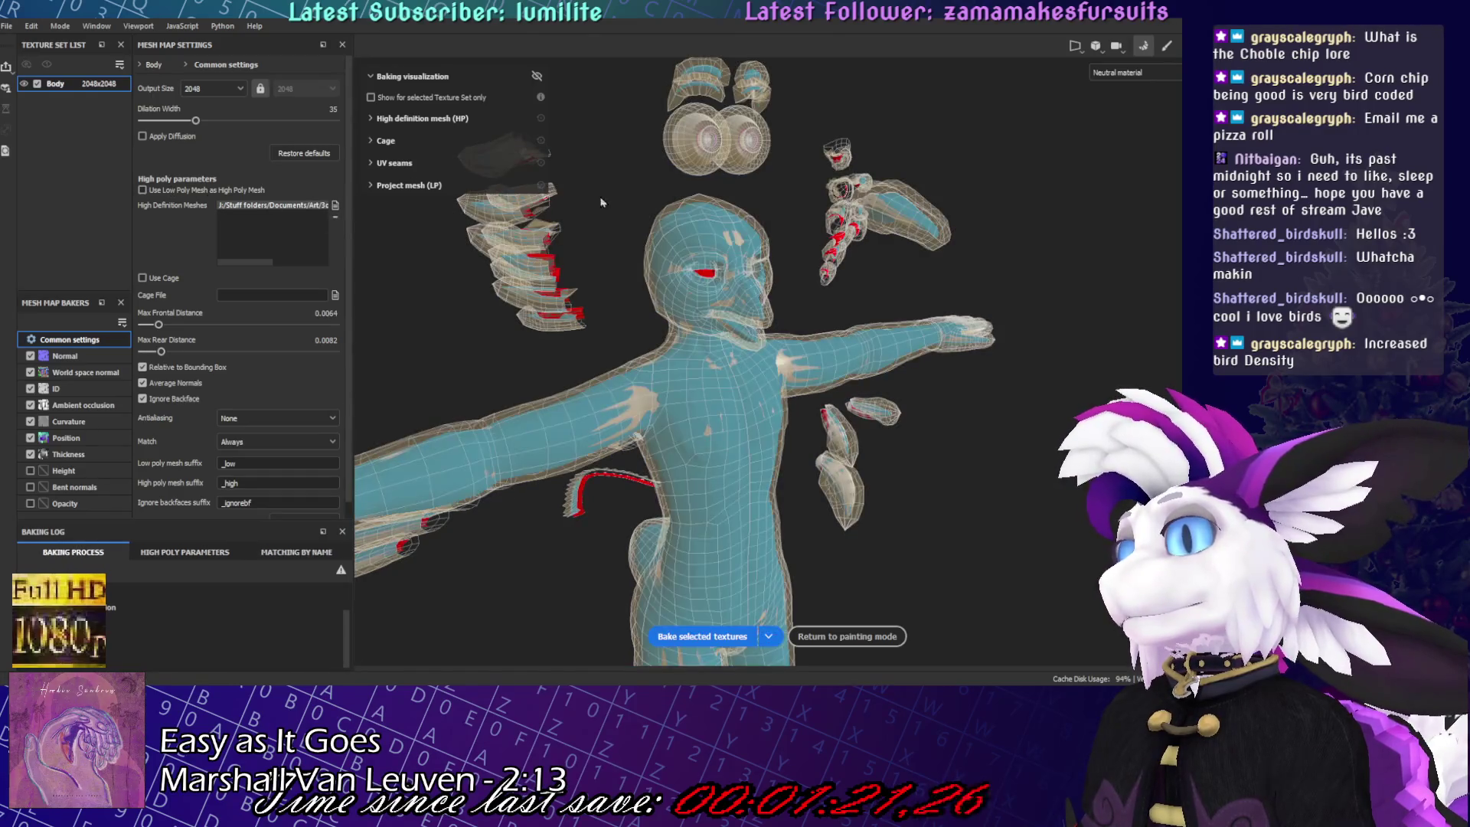
- Check the legs and feet, then bake the selected textures
scroll(733, 303, up, 4)
alt+drag(733, 304, 749, 308)
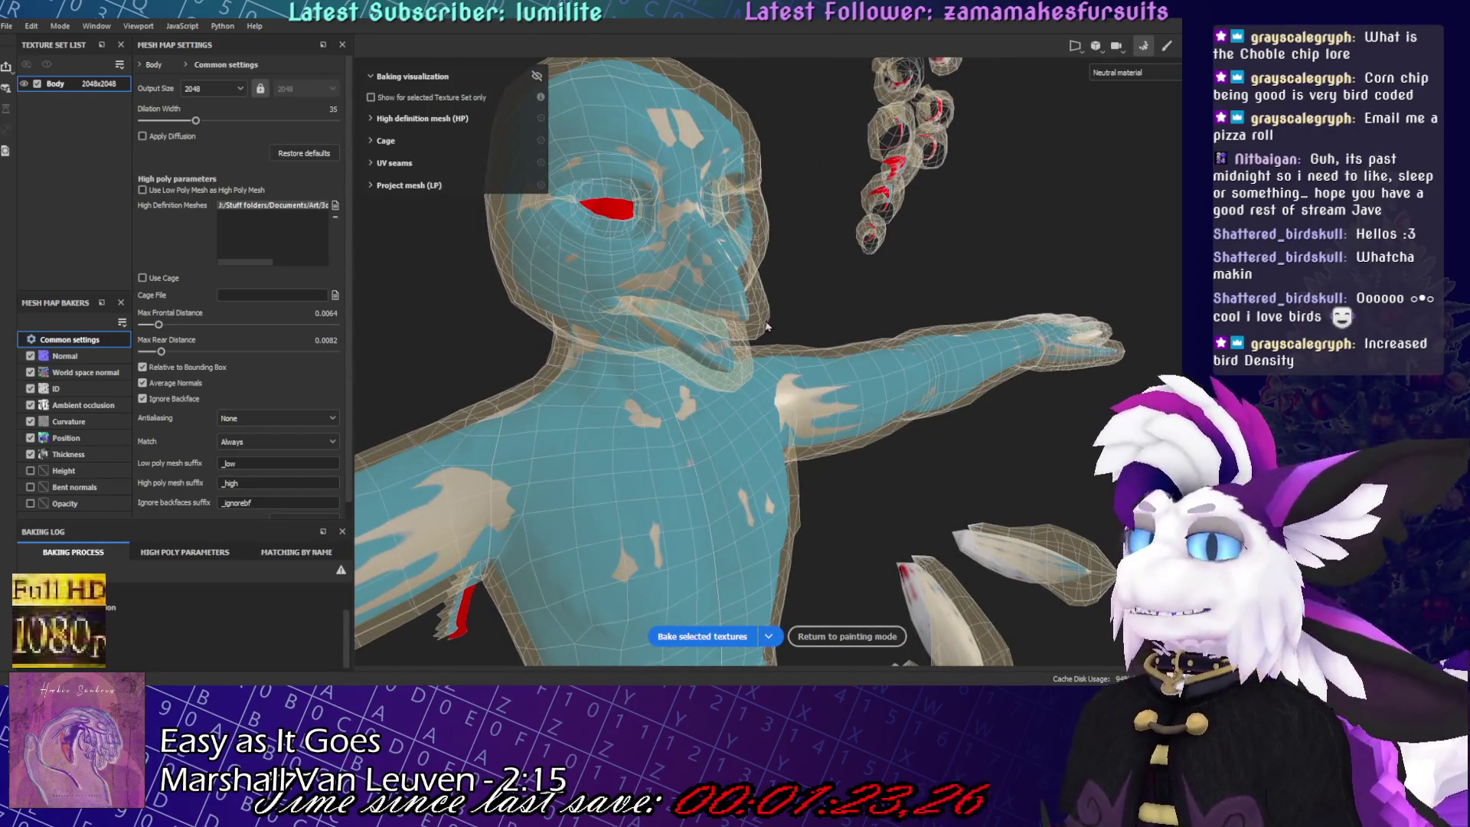
mouse_move(704, 368)
alt+middle_down()
mouse_move(800, 220)
mouse_move(737, 130)
alt+middle_up()
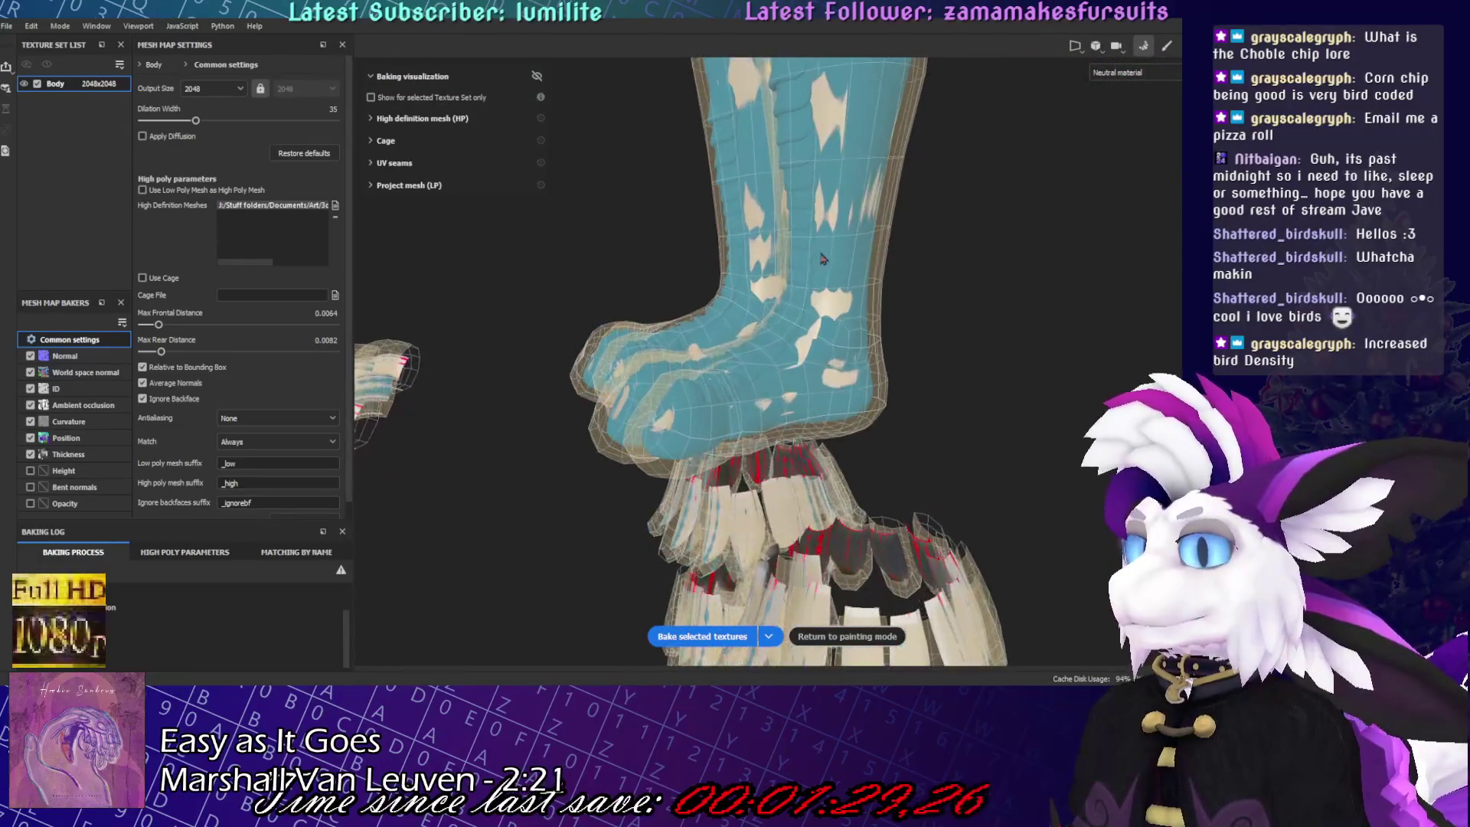
click(702, 636)
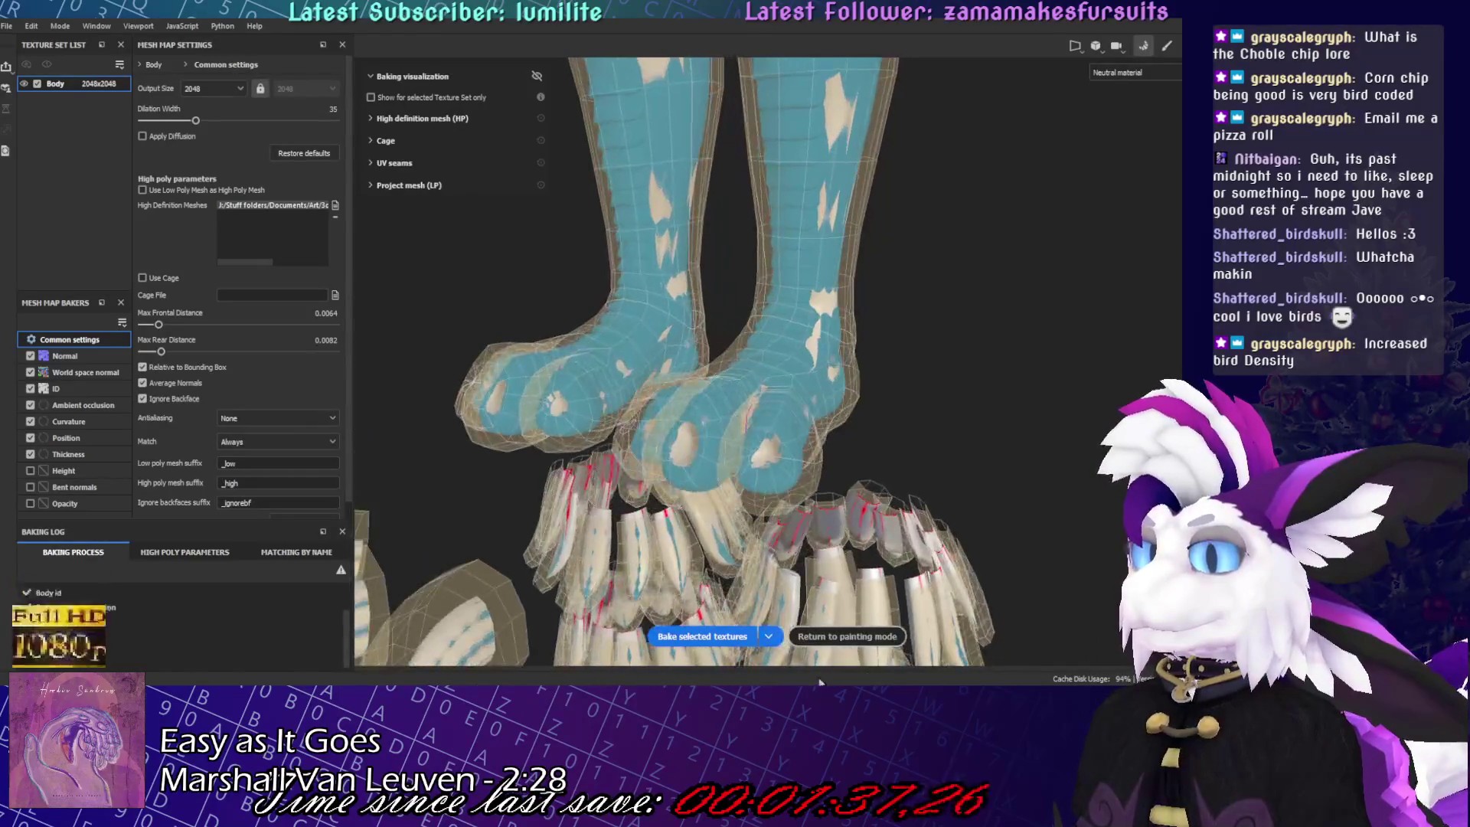
- Set Antialiasing to Supersampling 4x, rebake the mesh maps, and return to painting mode
click(842, 636)
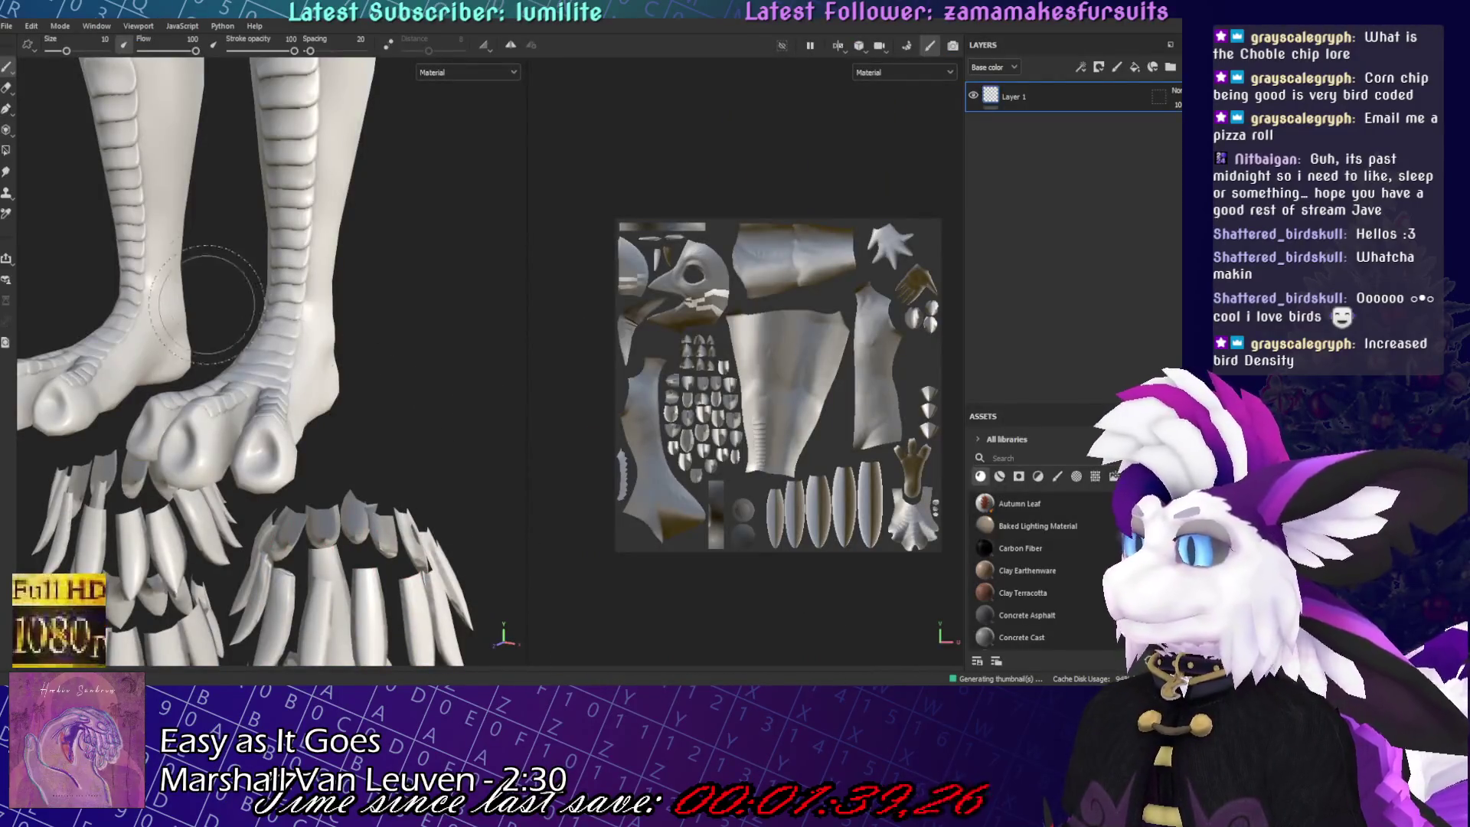
scroll(338, 328, up, 6)
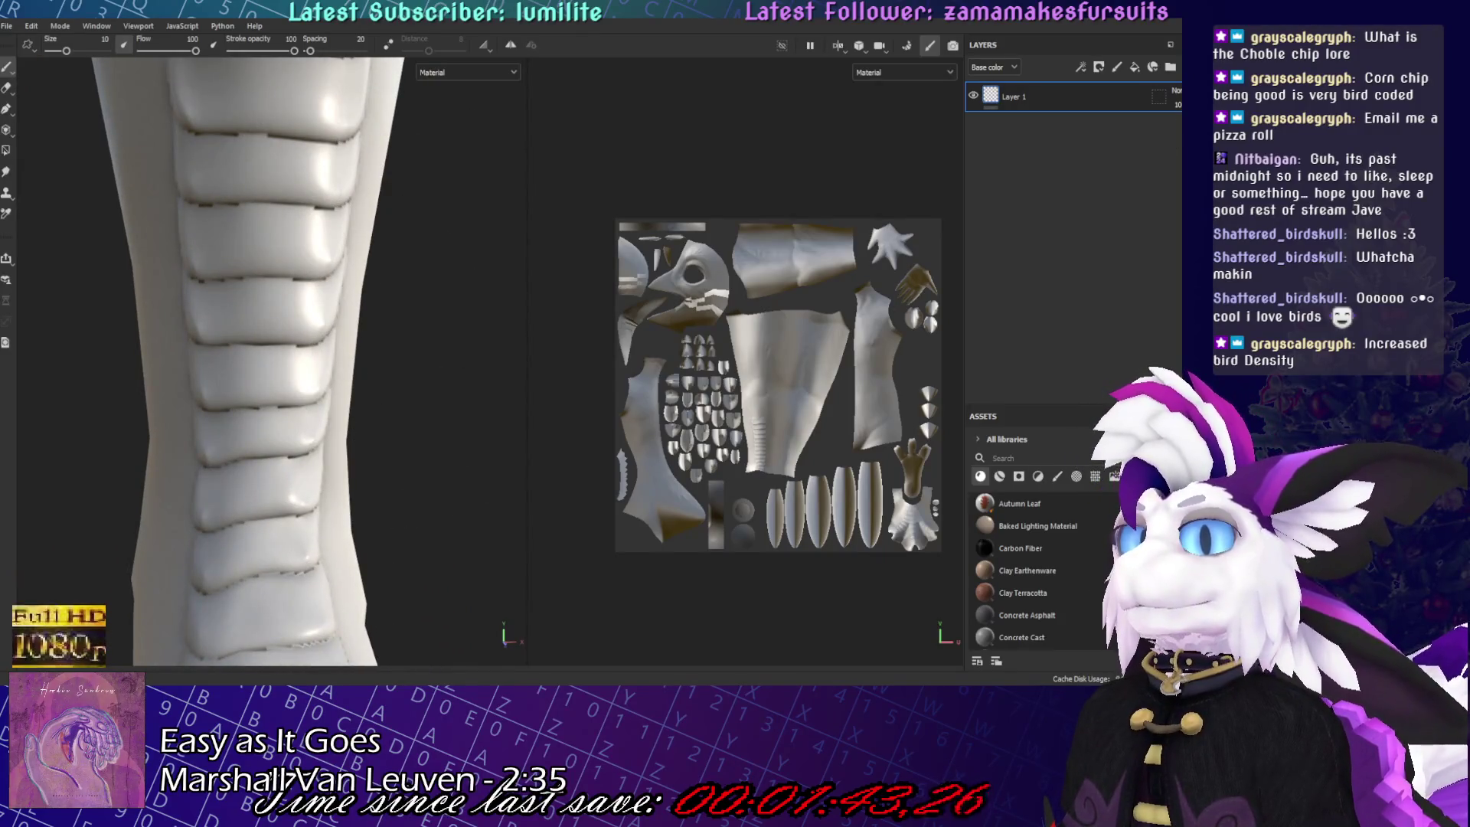
key(ctrl+shift+b)
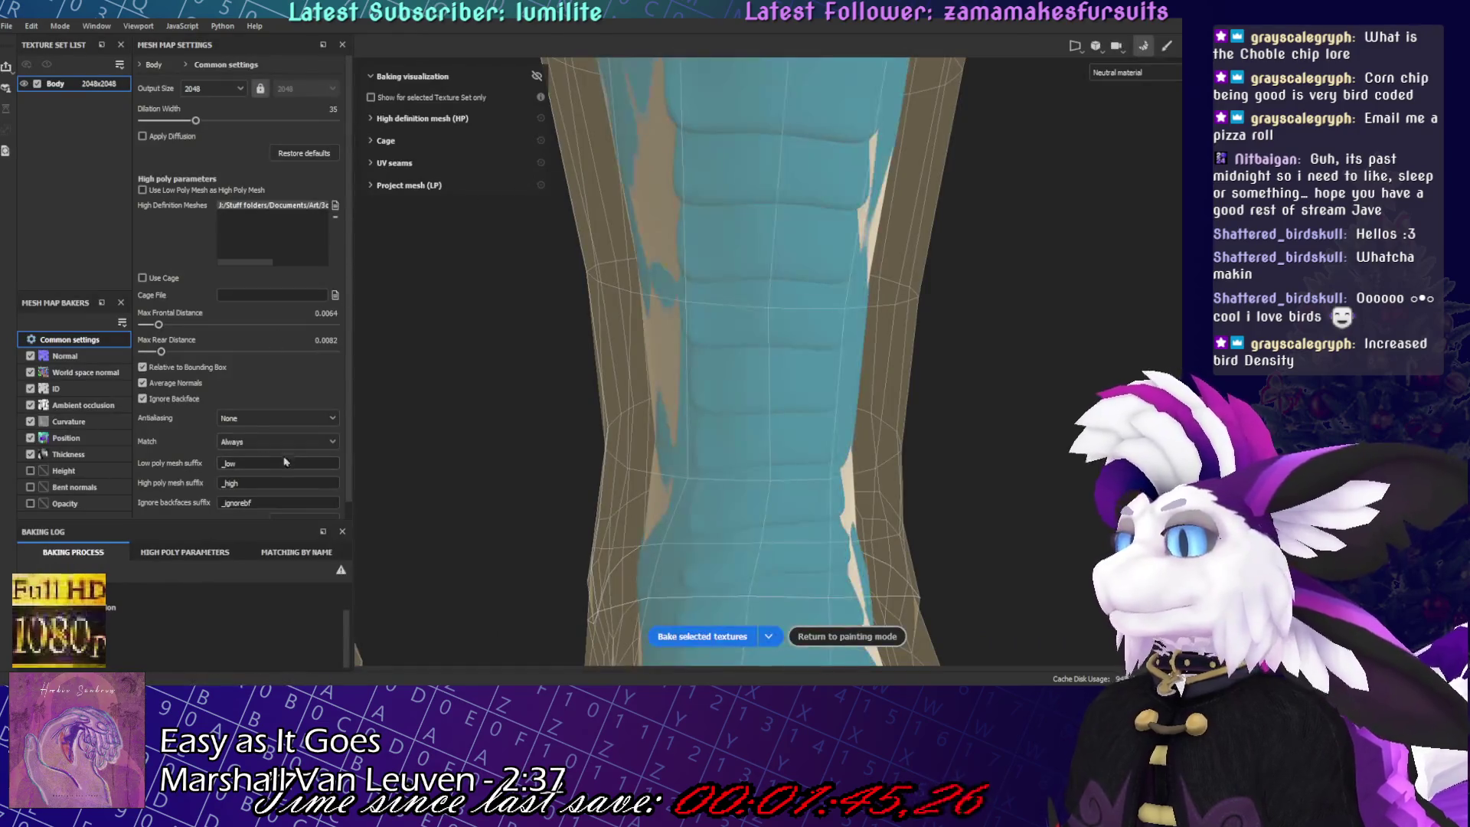
click(286, 418)
click(291, 451)
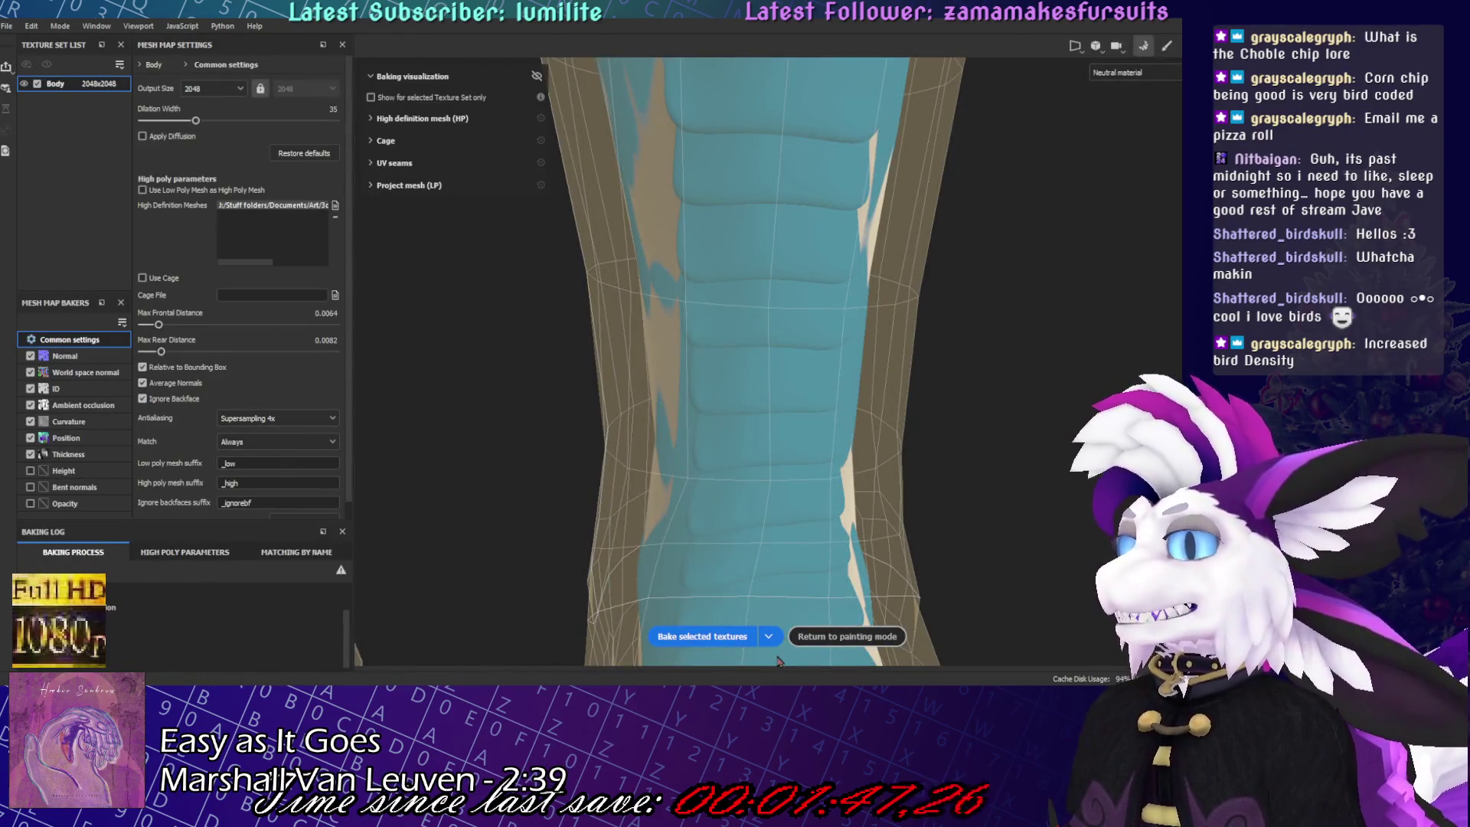
click(702, 637)
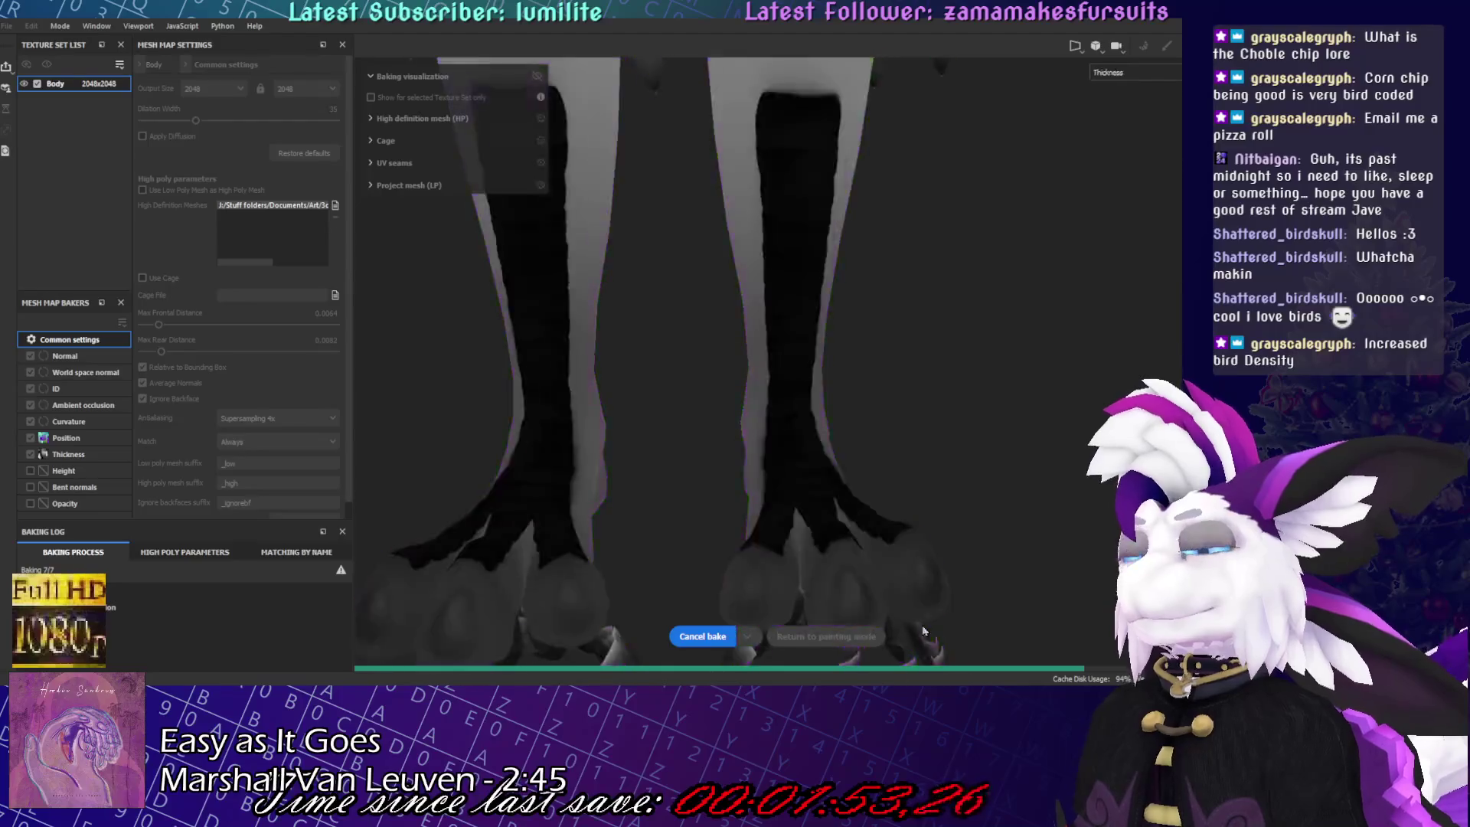
click(846, 637)
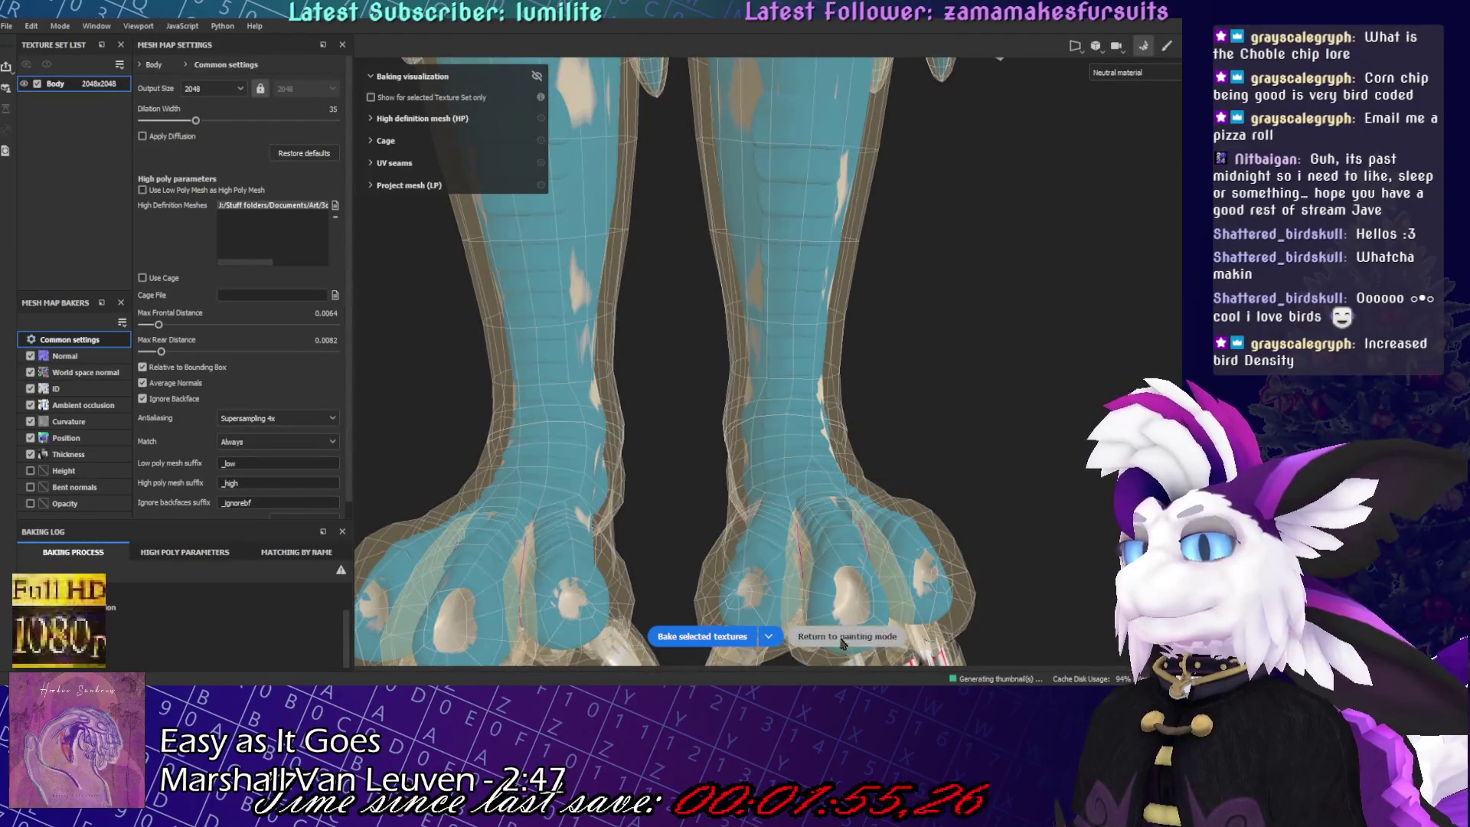
mouse_move(349, 421)
alt+mouse_down()
mouse_move(475, 393)
mouse_move(506, 413)
mouse_move(372, 429)
alt+mouse_up()
mouse_move(333, 498)
alt+mouse_down()
mouse_move(322, 459)
mouse_move(305, 499)
mouse_move(262, 403)
mouse_move(228, 394)
mouse_move(493, 384)
mouse_move(366, 326)
mouse_move(358, 341)
alt+mouse_up()
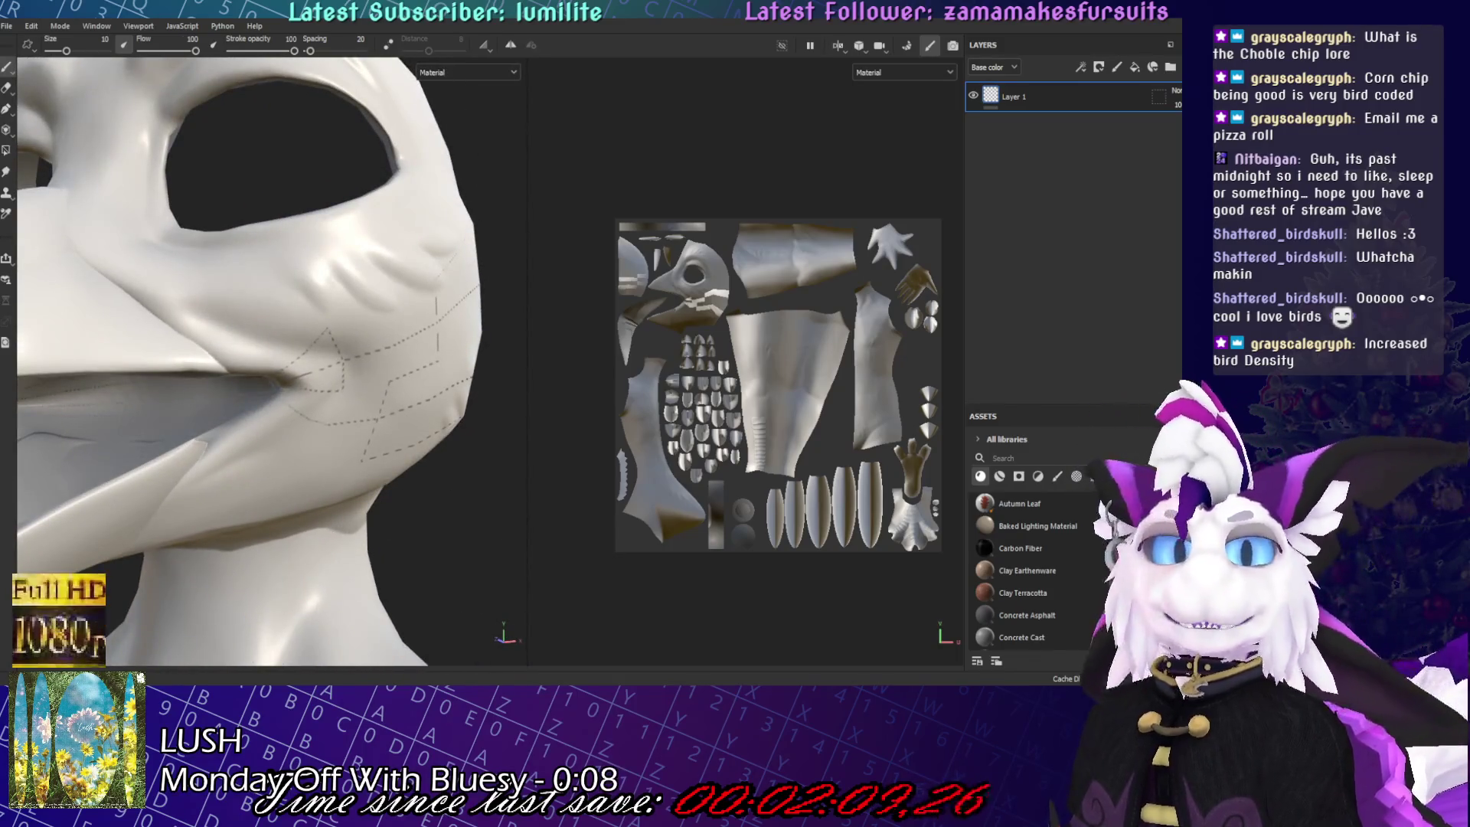
alt+drag(358, 341, 234, 348)
mouse_move(338, 377)
alt+mouse_down()
mouse_move(314, 379)
mouse_move(384, 393)
alt+mouse_up()
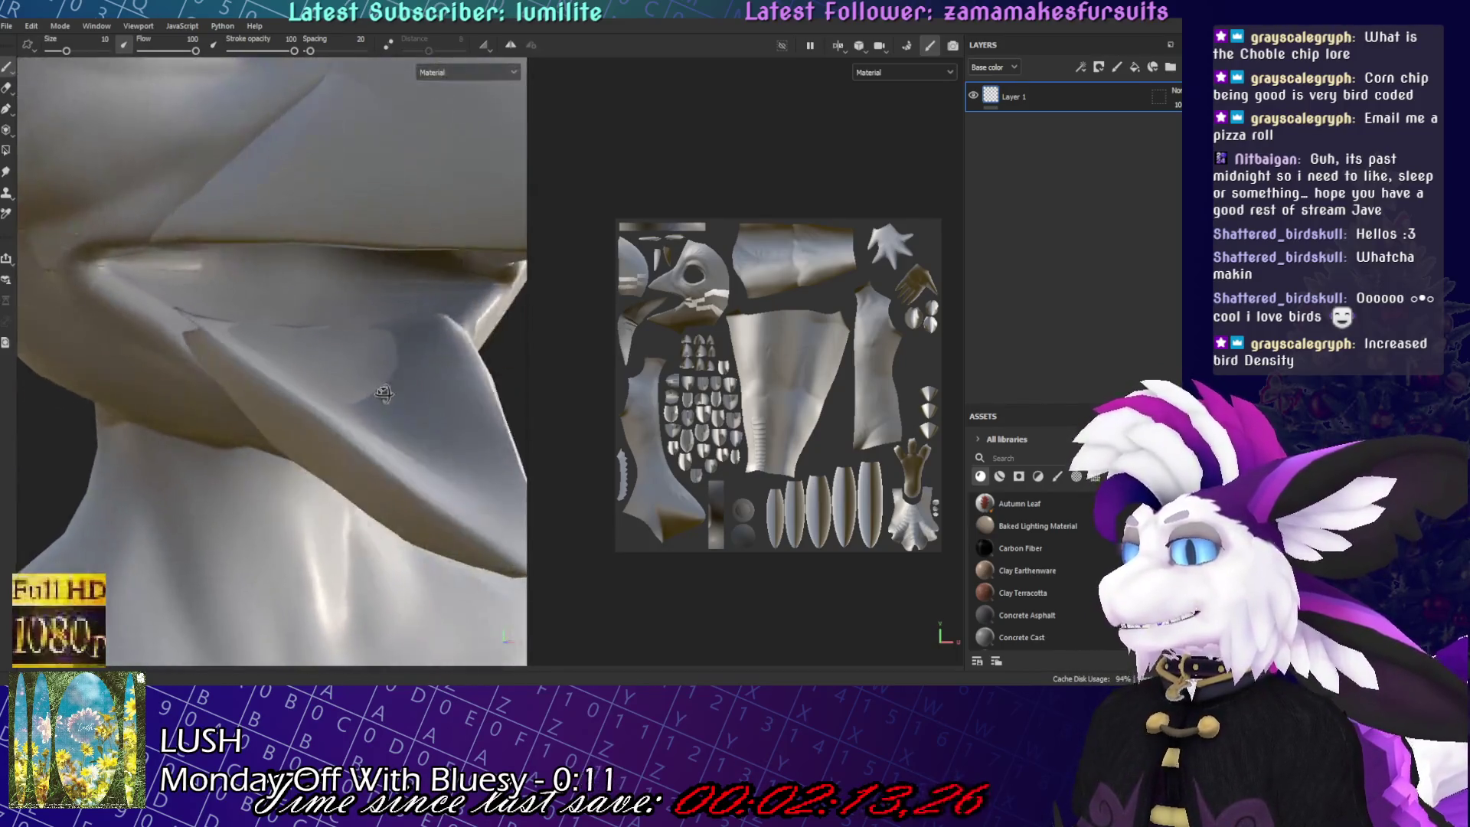
mouse_move(452, 252)
alt+mouse_down()
mouse_move(260, 249)
mouse_move(377, 529)
mouse_move(126, 415)
mouse_move(448, 360)
alt+mouse_up()
key(f)
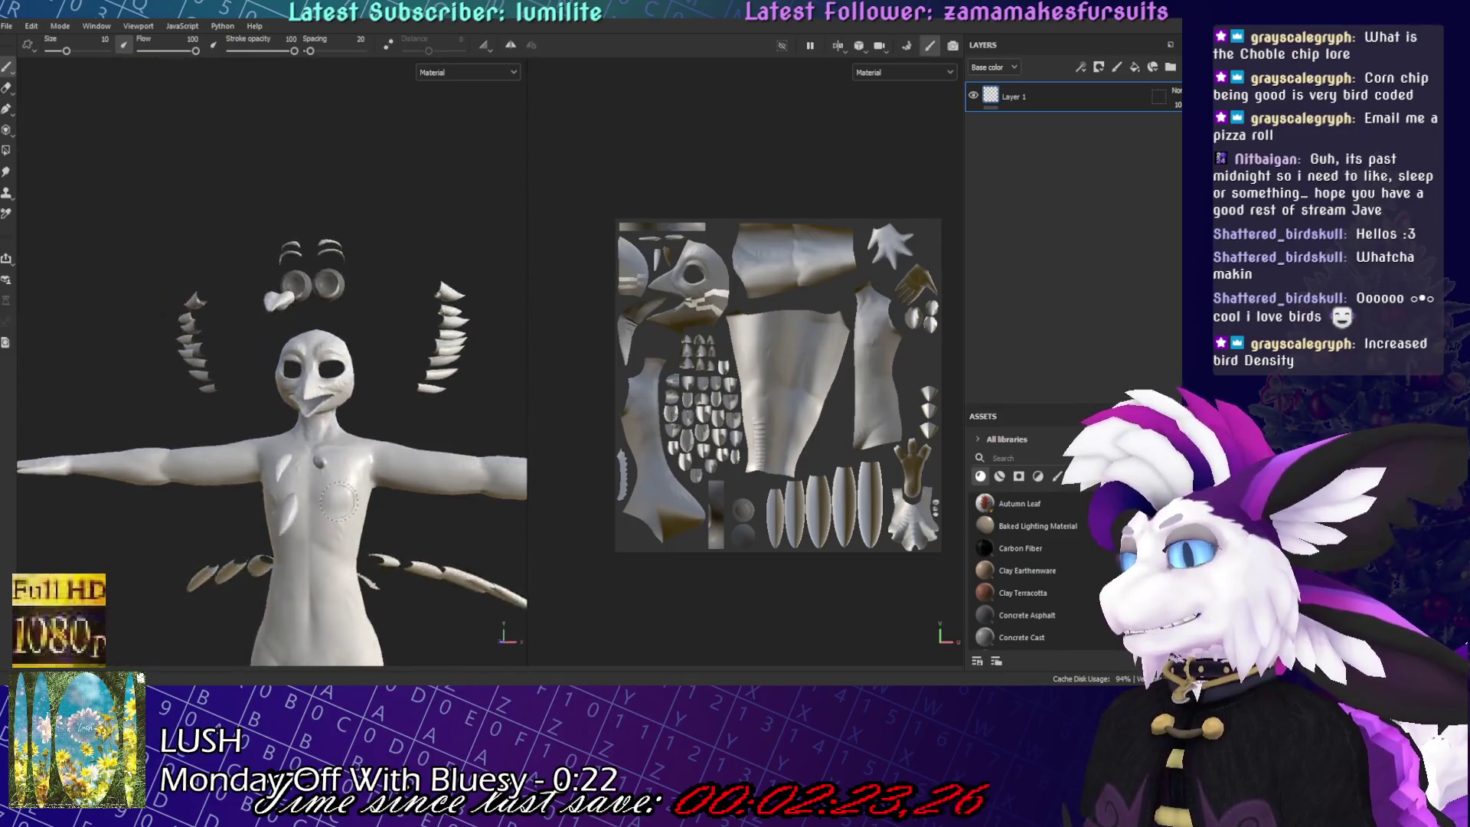
scroll(268, 360, up, 3)
key(f)
scroll(404, 467, up, 3)
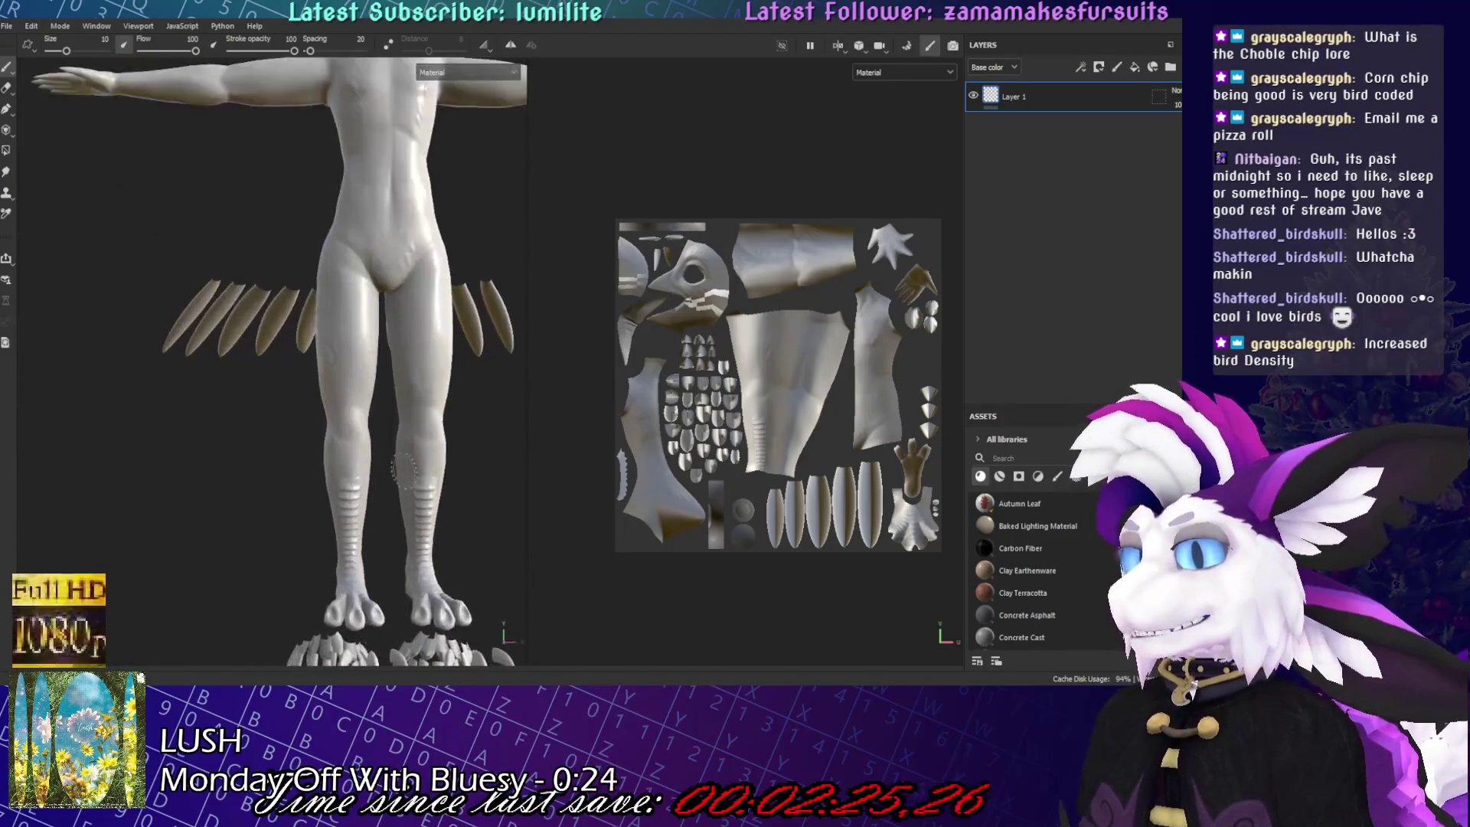
scroll(433, 453, up, 6)
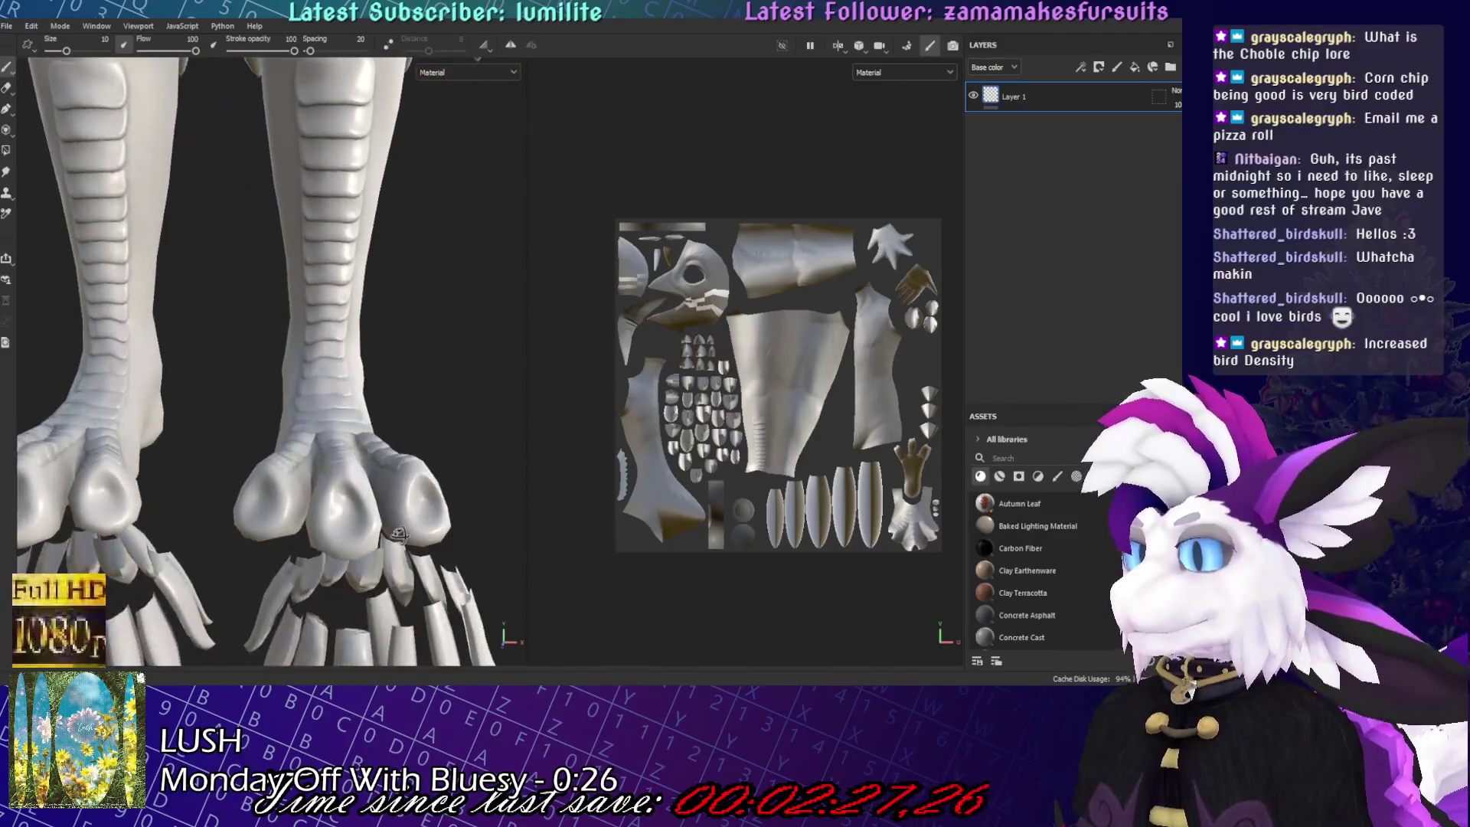